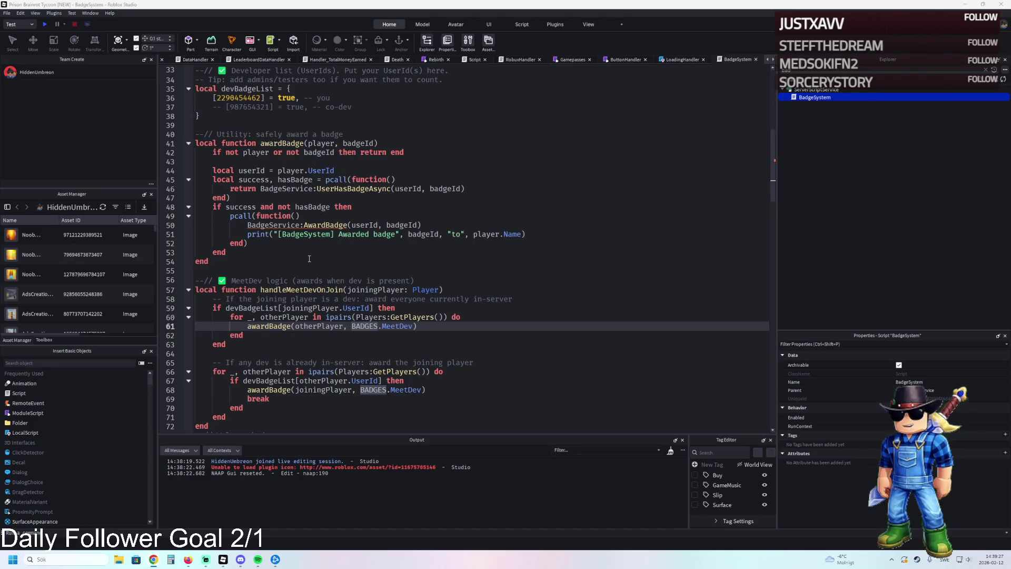
Search the BadgeSystem script for the PlayerAdded connection line
{"action": "key", "text": "ctrl+a"}
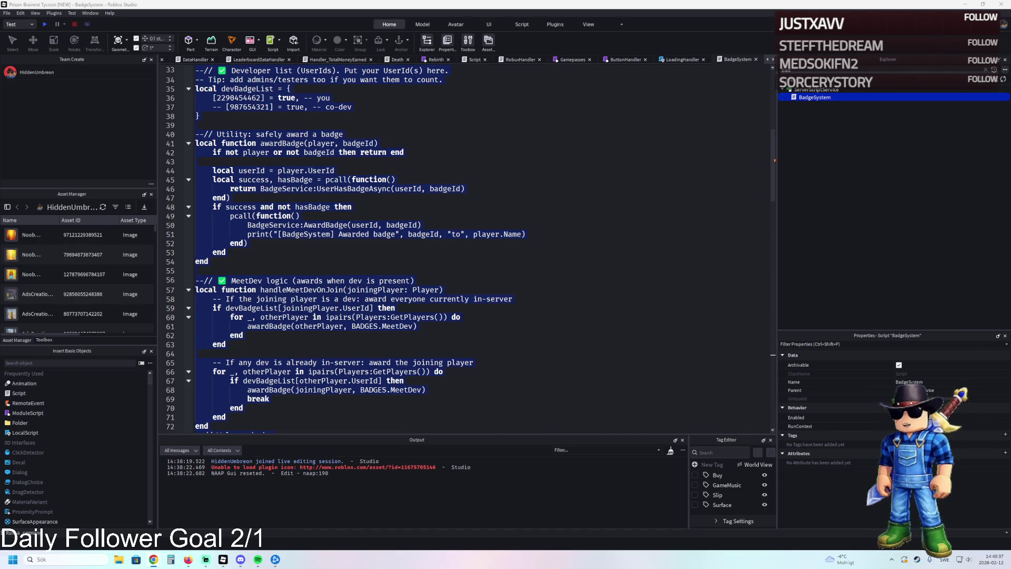
{"action": "left_click", "coordinate": [408, 299]}
{"action": "scroll", "coordinate": [408, 298], "scroll_direction": "down", "scroll_amount": 4}
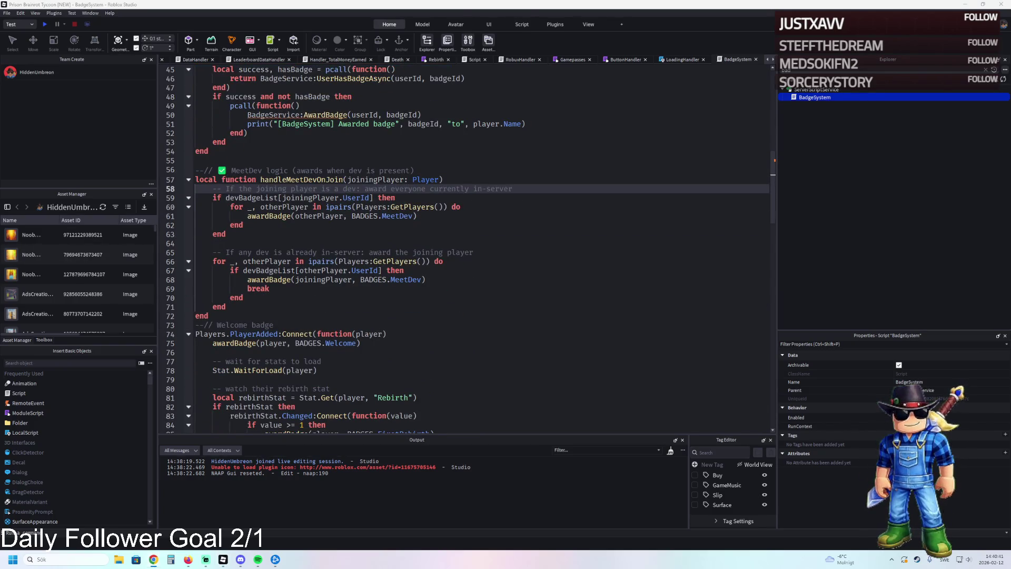
{"action": "left_click", "coordinate": [423, 241]}
{"action": "key", "text": "ctrl+f"}
{"action": "key", "text": "ctrl+v"}
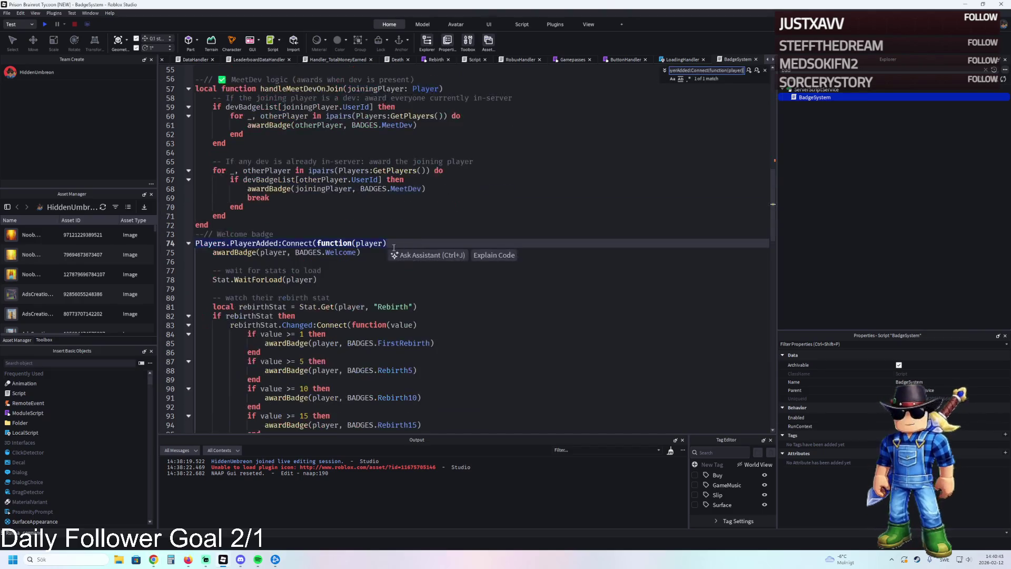
{"action": "key", "text": "Escape"}
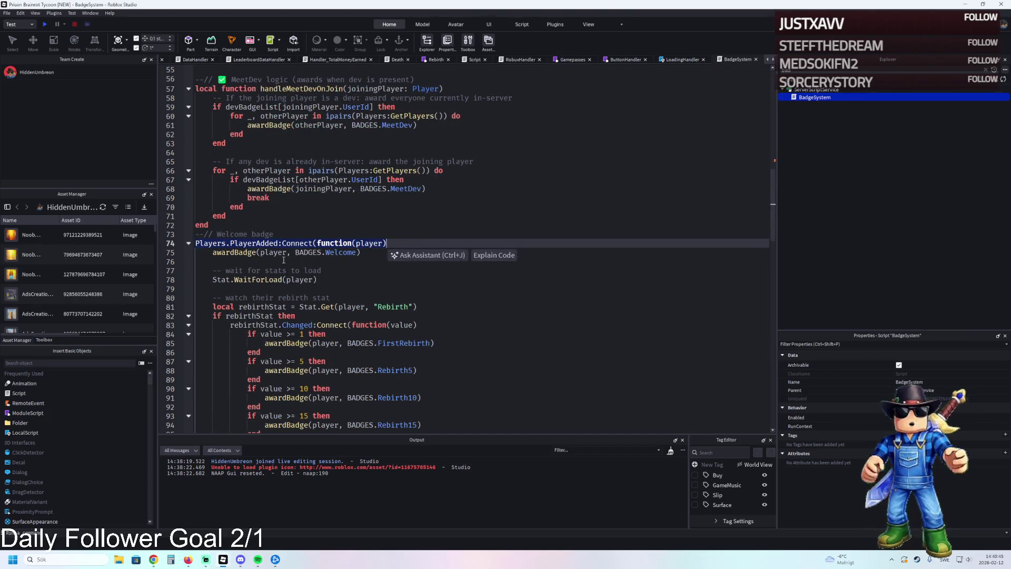
Paste the handleMeetDevOnJoin(player) call on the blank line after the Welcome badge award
{"action": "left_click", "coordinate": [332, 262]}
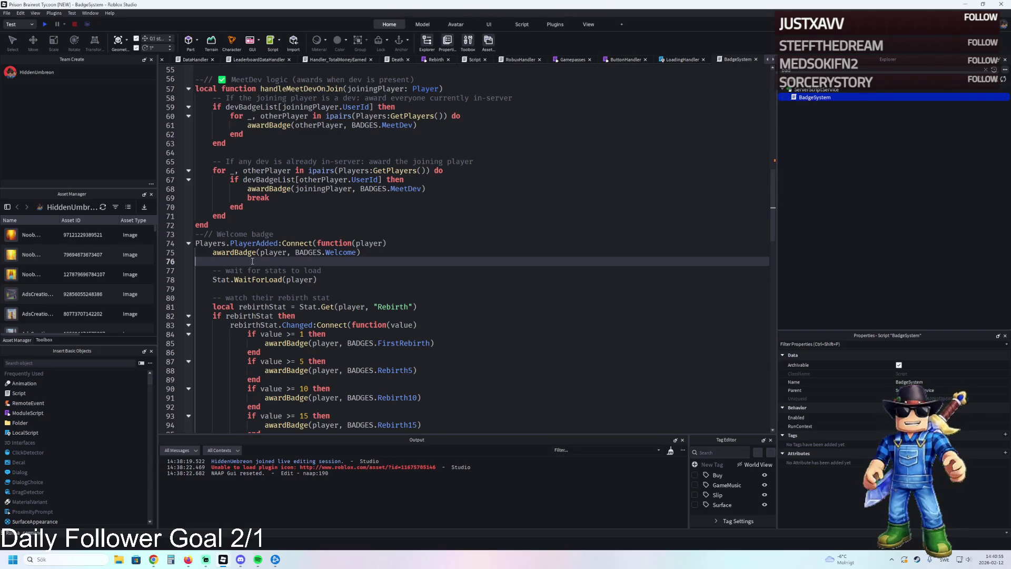
{"action": "key", "text": "ctrl+v"}
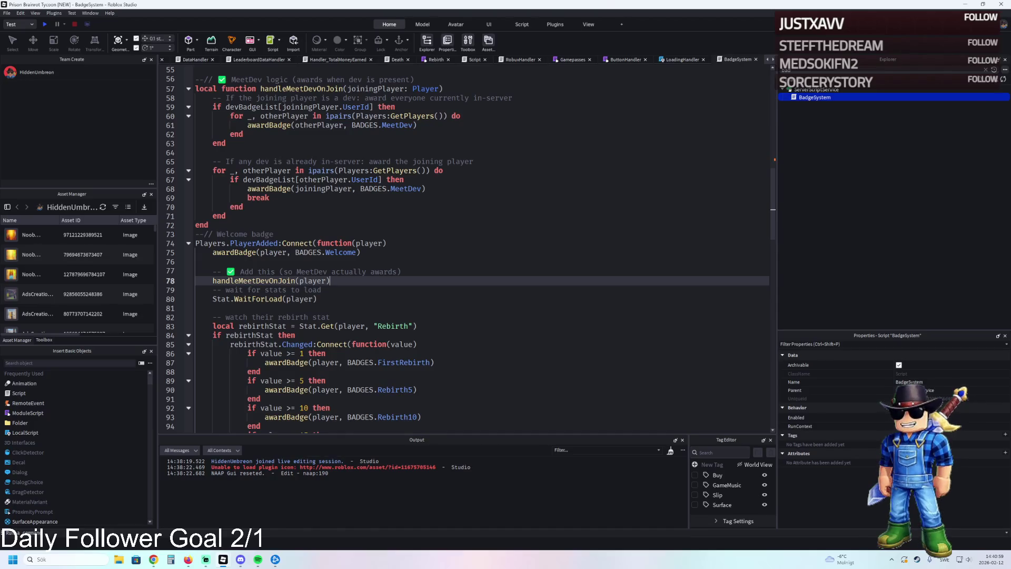
{"action": "left_click", "coordinate": [234, 256]}
{"action": "key", "text": "ctrl+a"}
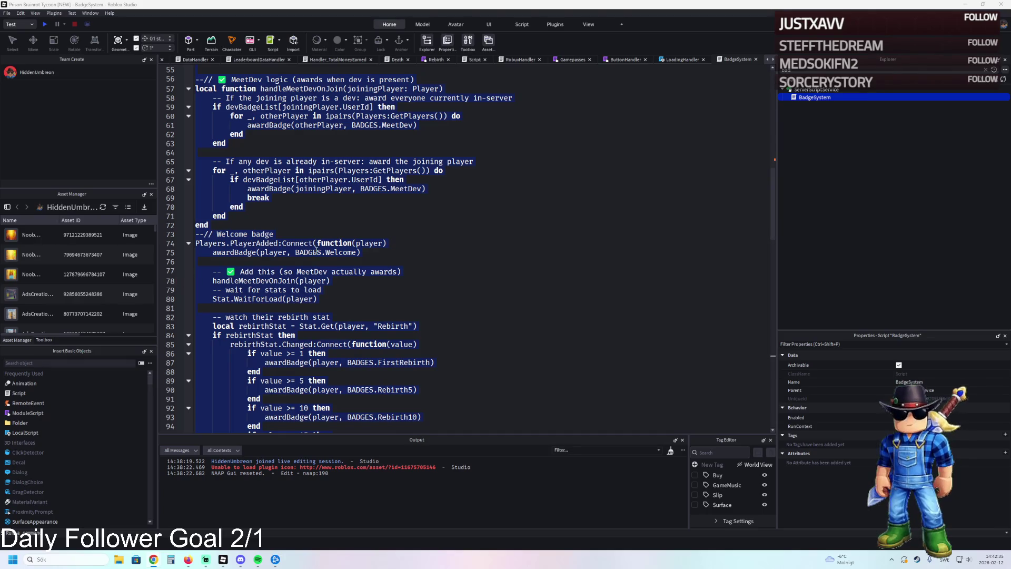
Deselect the script text and switch to the tycoon place's game view
{"action": "left_click", "coordinate": [308, 252]}
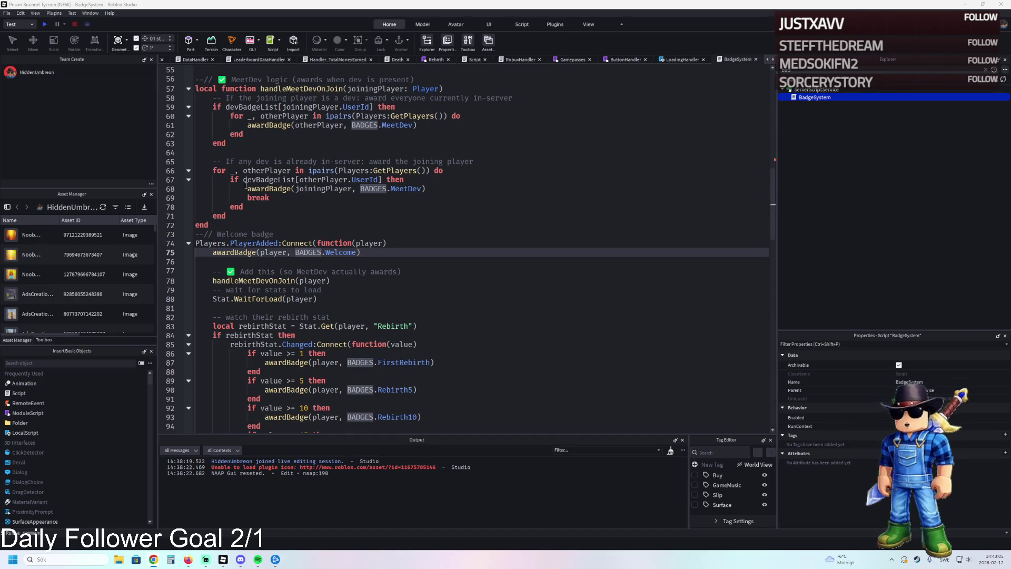
{"action": "left_click", "coordinate": [191, 60]}
Start an F5 playtest and run the character forward to the plot gate
{"action": "left_click", "coordinate": [183, 59]}
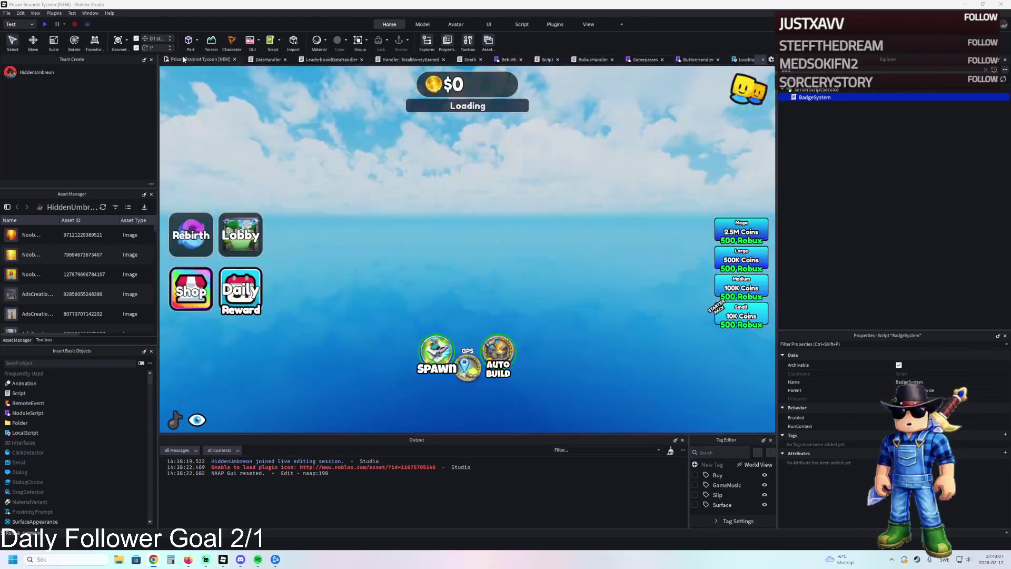
{"action": "key", "text": "F5"}
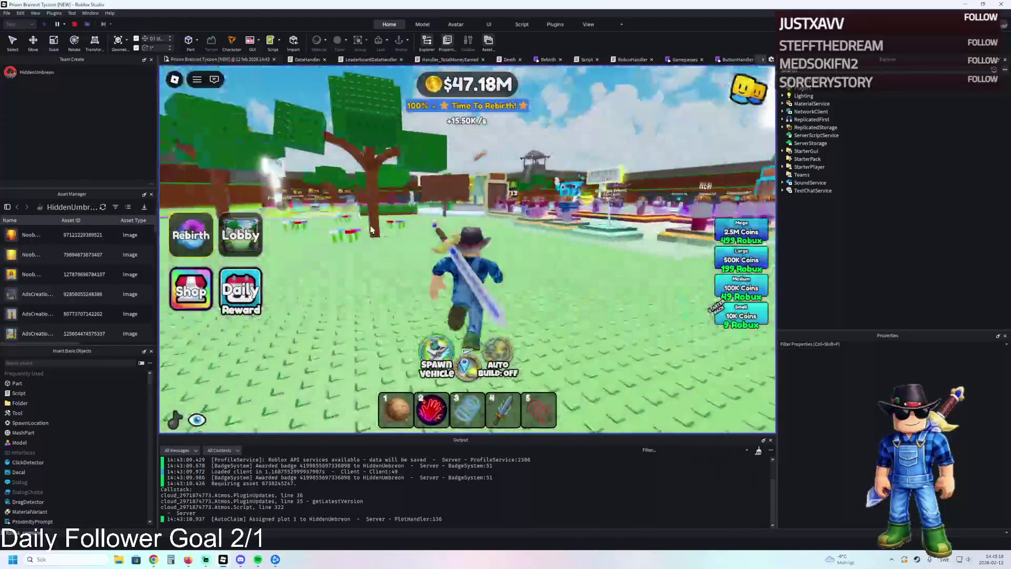
{"action": "key", "text": "w"}
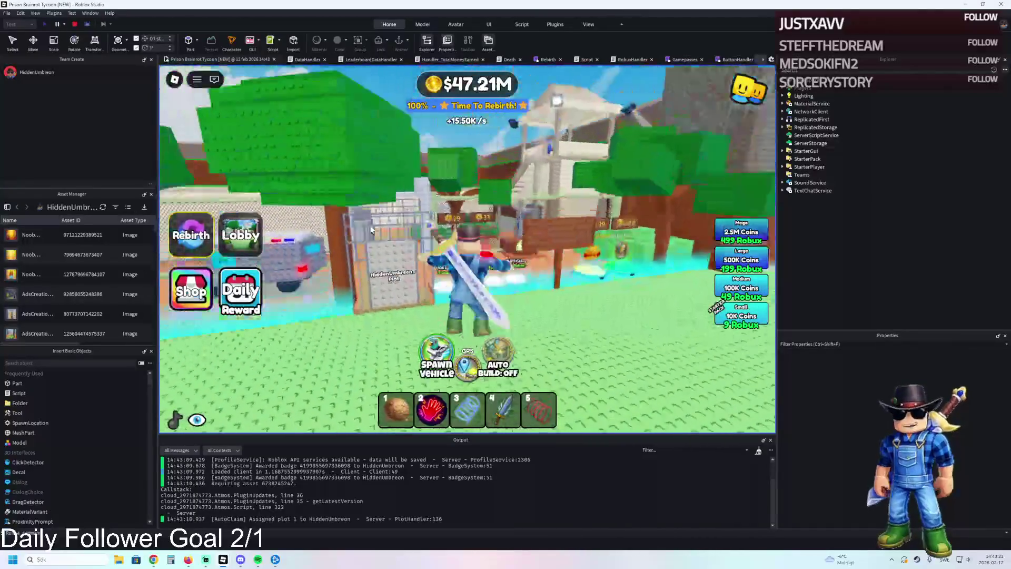
{"action": "key", "text": "w"}
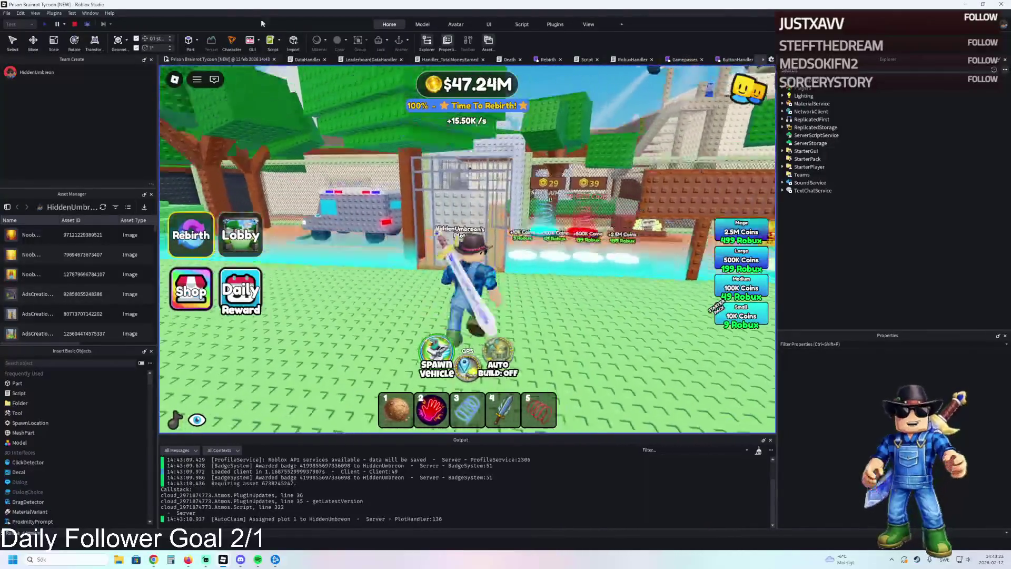
{"action": "key", "text": "w"}
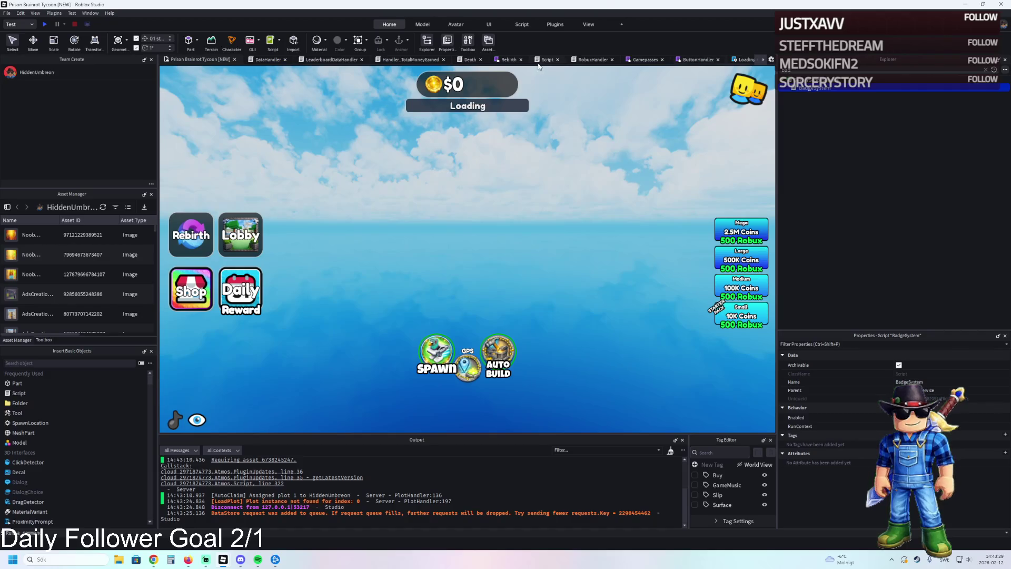
Open the BadgeSystem script and undo the MeetDev edits back to the original
{"action": "double_click", "coordinate": [817, 88]}
{"action": "left_click", "coordinate": [417, 181]}
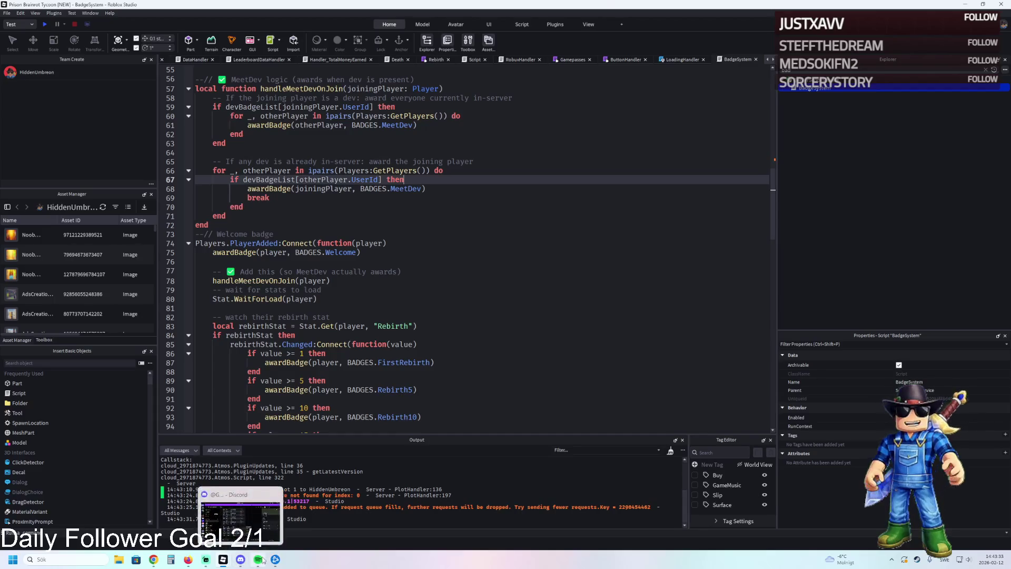
{"action": "mouse_move", "coordinate": [205, 561]}
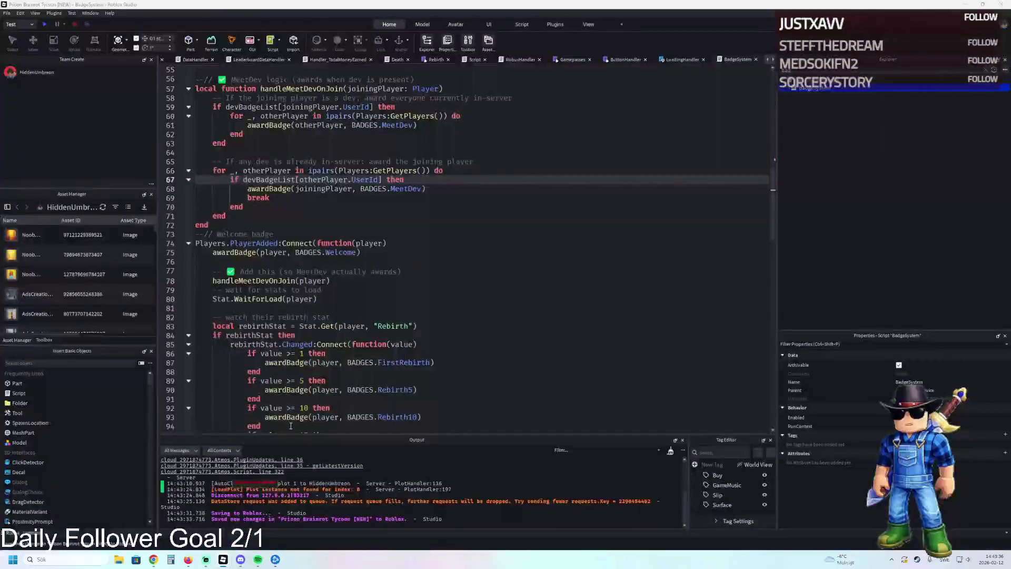
{"action": "left_click", "coordinate": [425, 200]}
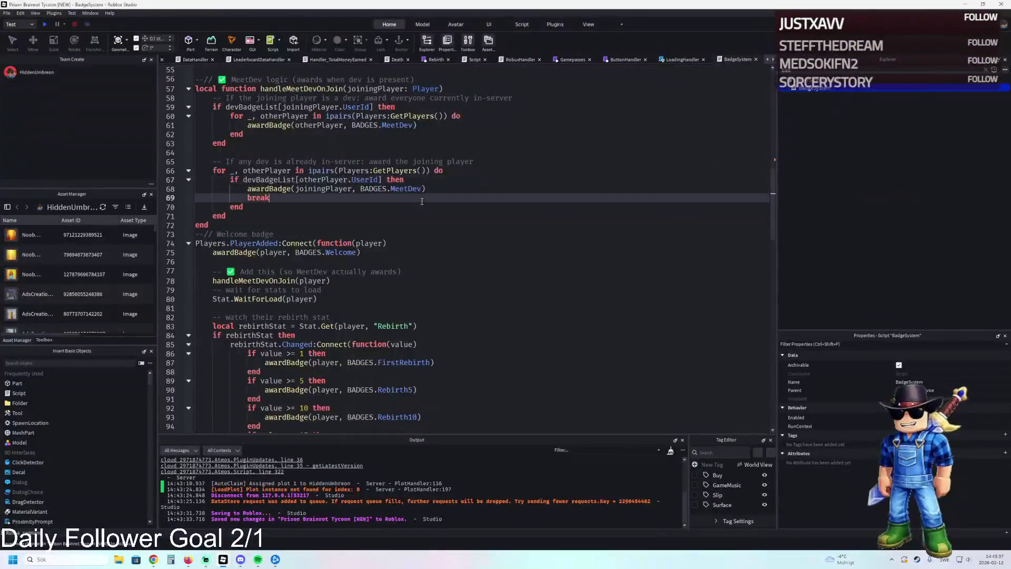
{"action": "key", "text": "ctrl+z"}
{"action": "key", "text": "ctrl+z"}
{"action": "key", "text": "ctrl+z"}
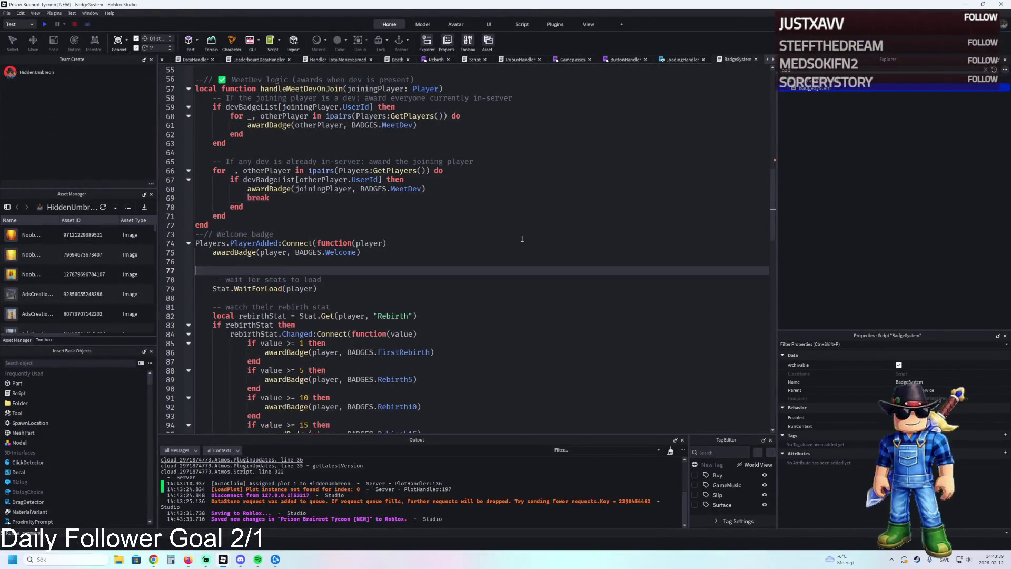
{"action": "key", "text": "ctrl+z"}
{"action": "key", "text": "ctrl+z"}
{"action": "key", "text": "ctrl+z"}
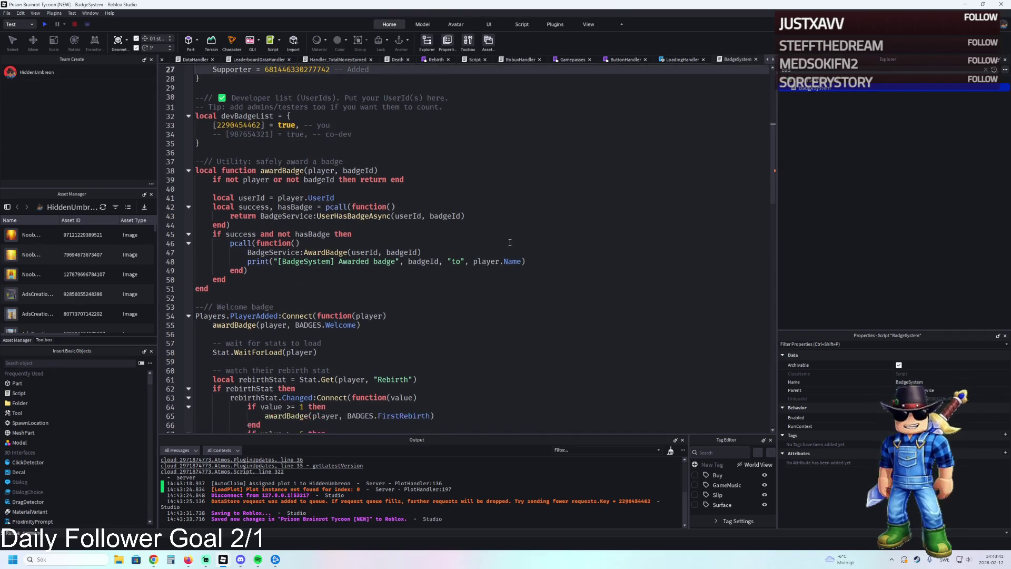
{"action": "scroll", "coordinate": [177, 59], "scroll_direction": "up", "scroll_amount": 11}
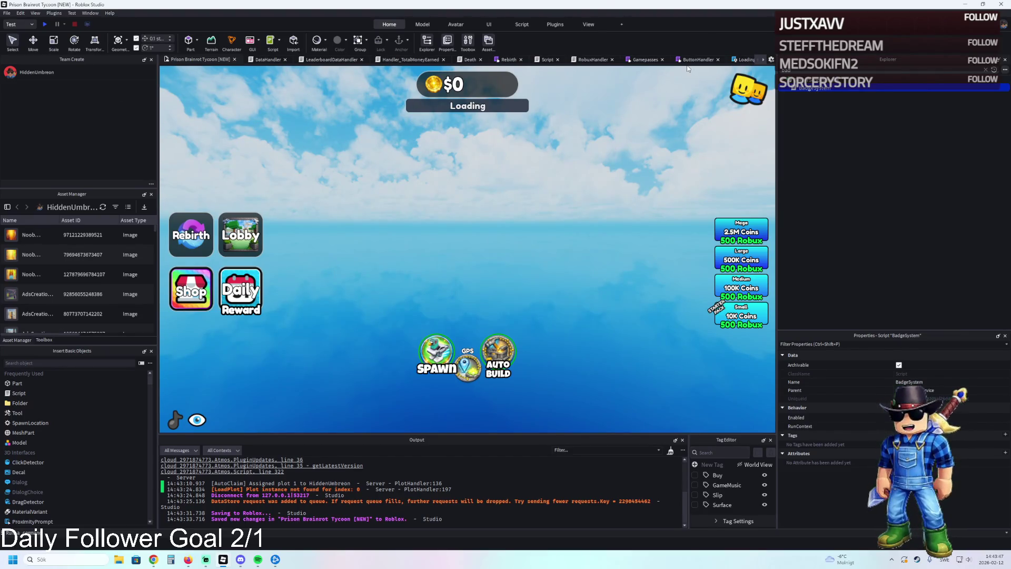
Restore the MeetDev code, save BadgeSystem, and close the Prison Brainrot Tycoon place
{"action": "double_click", "coordinate": [805, 88]}
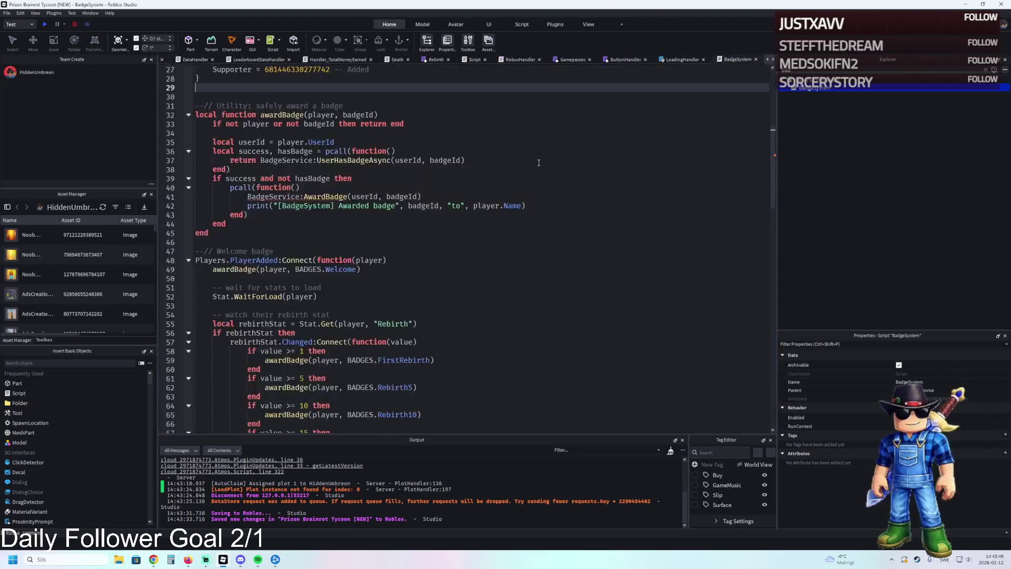
{"action": "scroll", "coordinate": [539, 162], "scroll_direction": "up", "scroll_amount": 5}
{"action": "key", "text": "ctrl+z"}
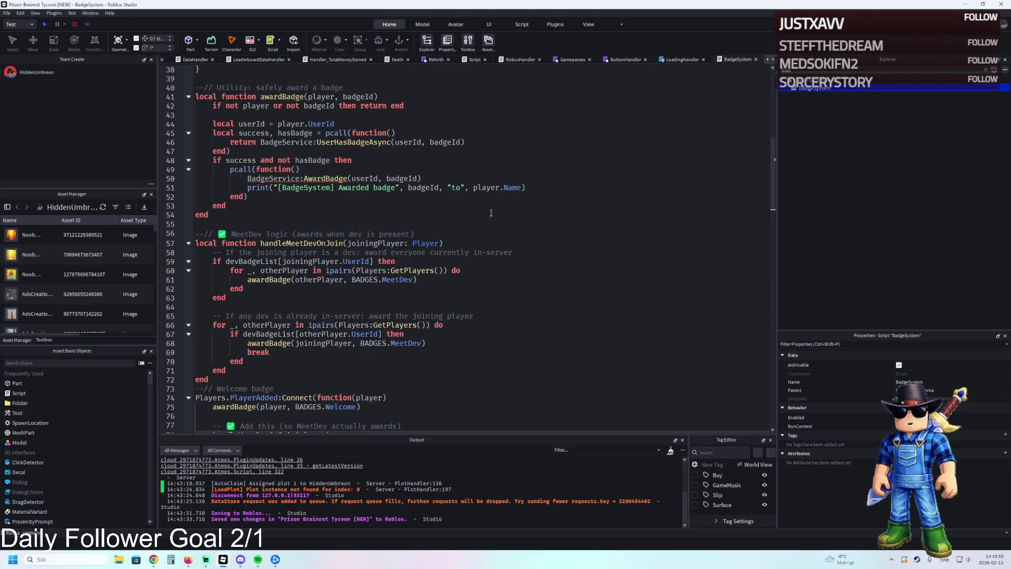
{"action": "scroll", "coordinate": [463, 234], "scroll_direction": "down", "scroll_amount": 4}
{"action": "key", "text": "ctrl+s"}
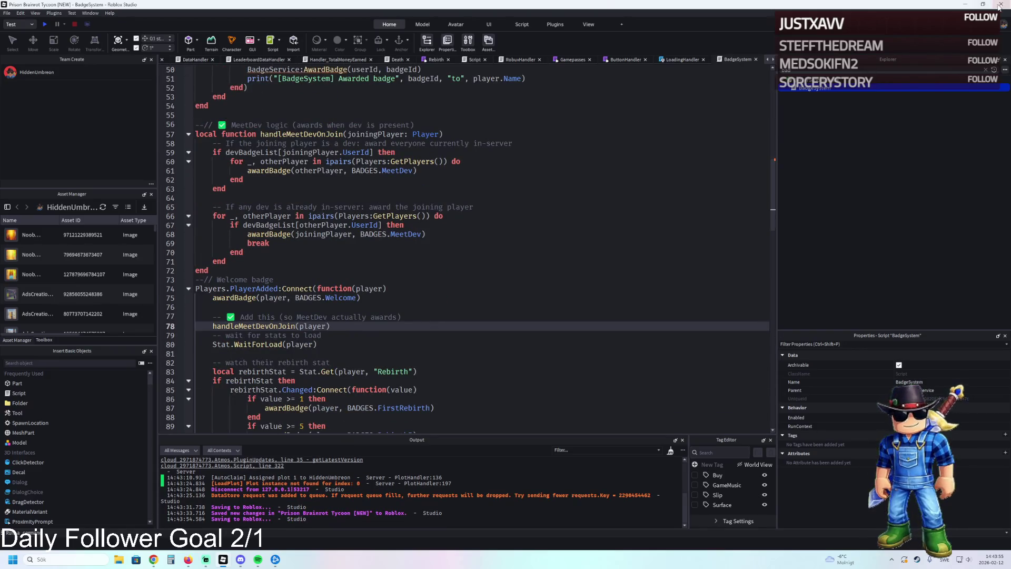
{"action": "left_click", "coordinate": [1000, 4]}
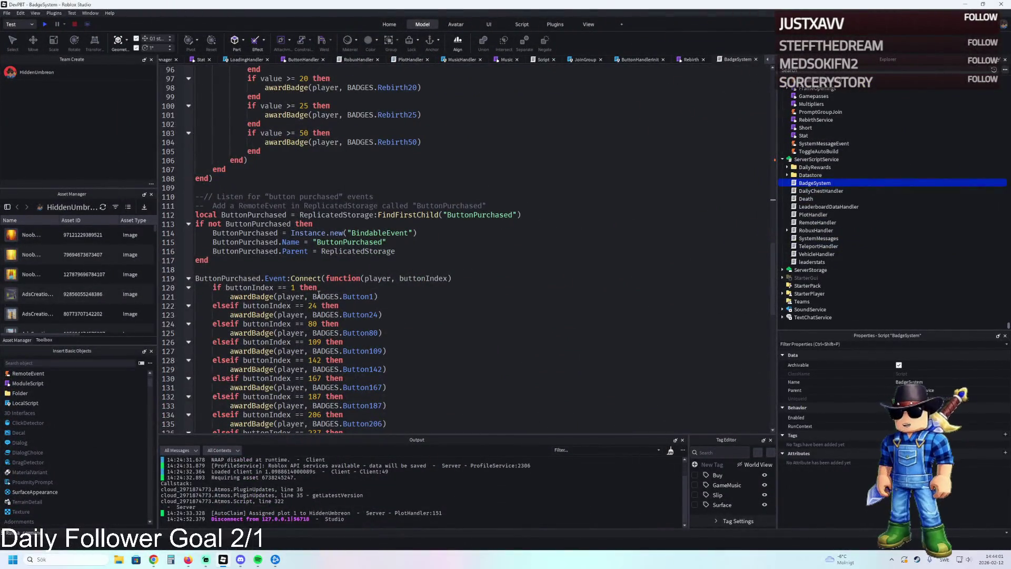
{"action": "left_click", "coordinate": [394, 284]}
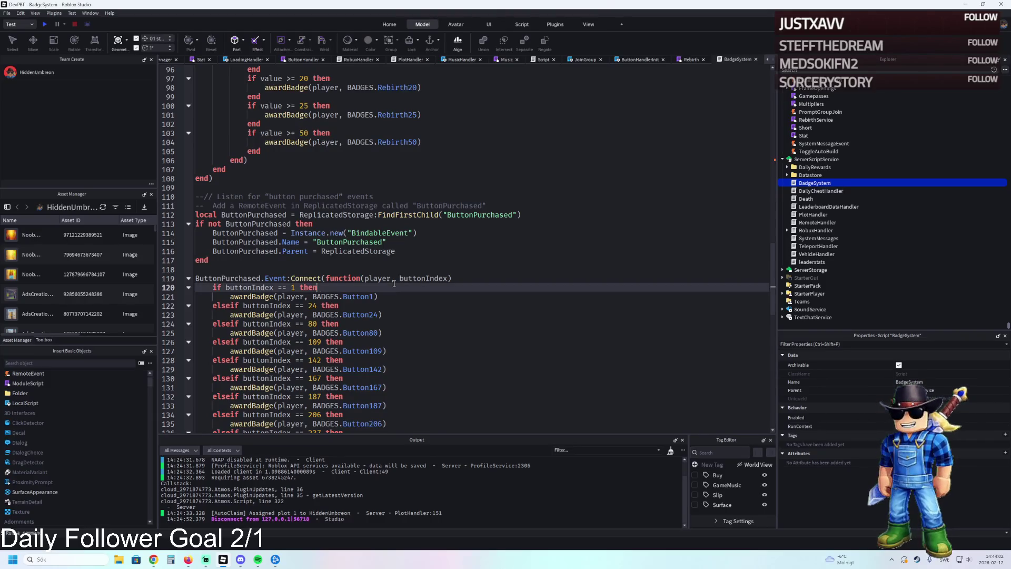
{"action": "scroll", "coordinate": [490, 288], "scroll_direction": "up", "scroll_amount": 20}
{"action": "left_click", "coordinate": [482, 290]}
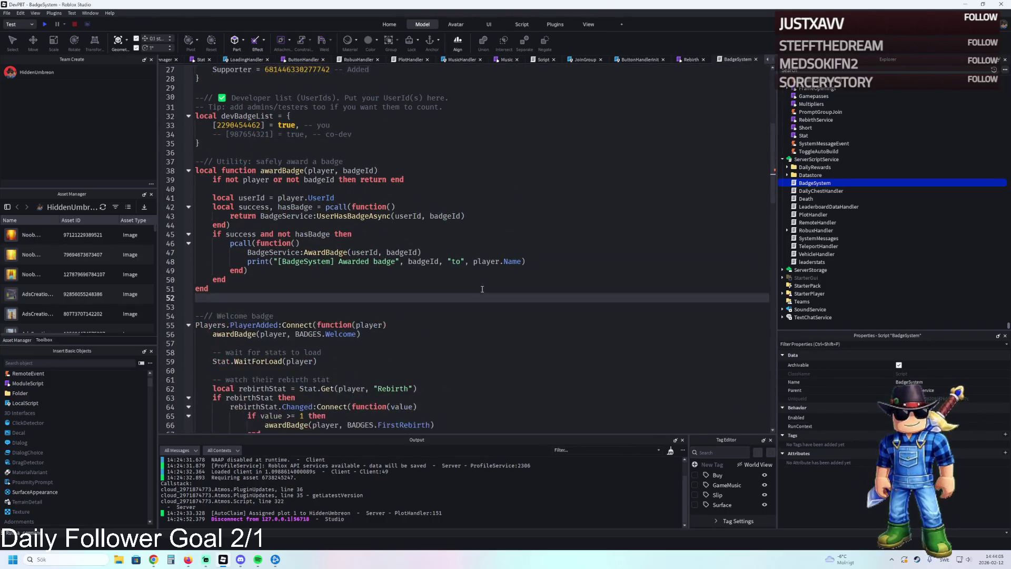
{"action": "key", "text": "ctrl+z"}
{"action": "key", "text": "ctrl+z"}
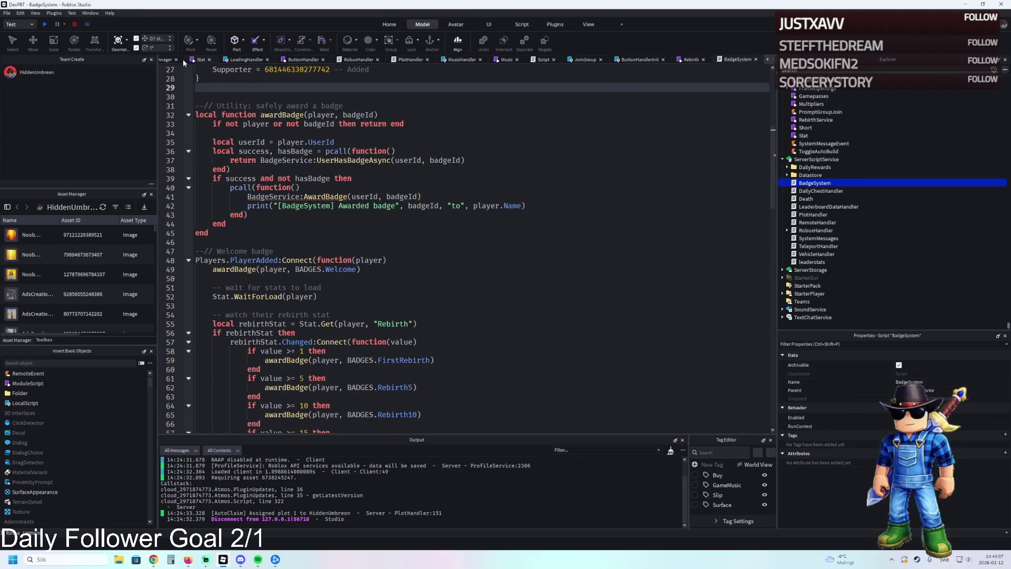
{"action": "left_click", "coordinate": [168, 59]}
{"action": "left_click", "coordinate": [168, 59]}
{"action": "left_click", "coordinate": [169, 60]}
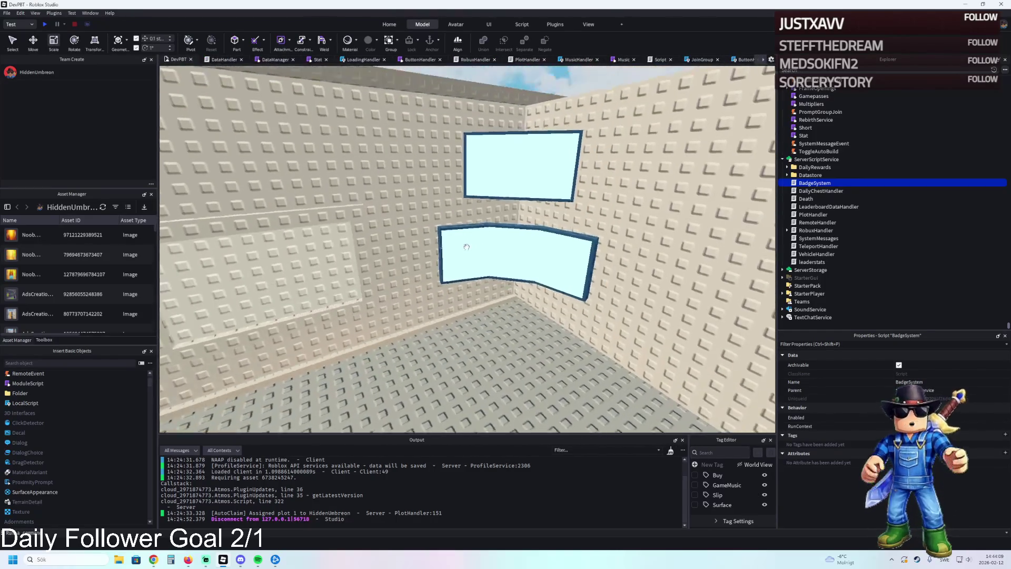
{"action": "scroll", "coordinate": [466, 246], "scroll_direction": "down", "scroll_amount": 3}
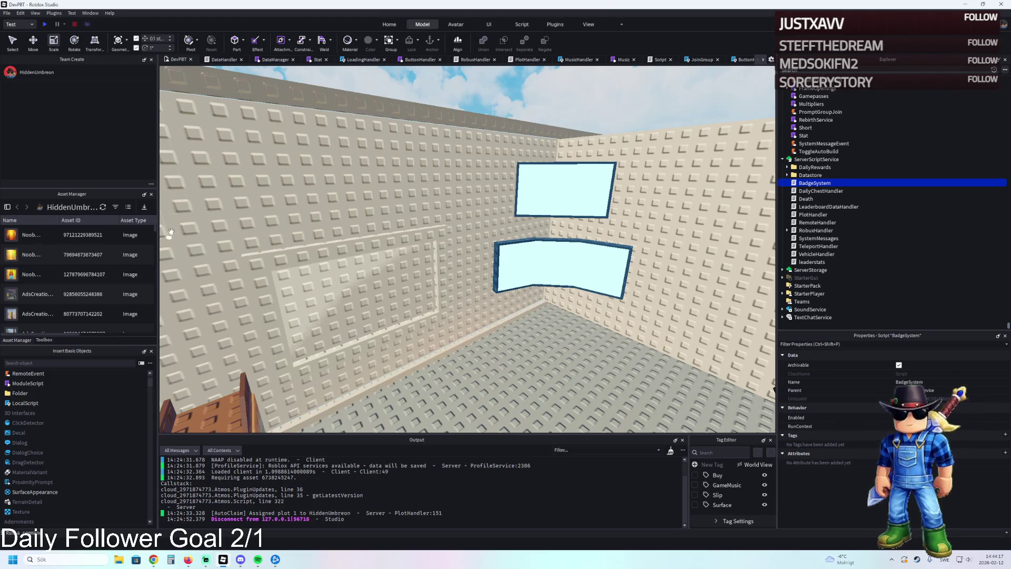
{"action": "key", "text": "d"}
{"action": "scroll", "coordinate": [393, 207], "scroll_direction": "down", "scroll_amount": 10}
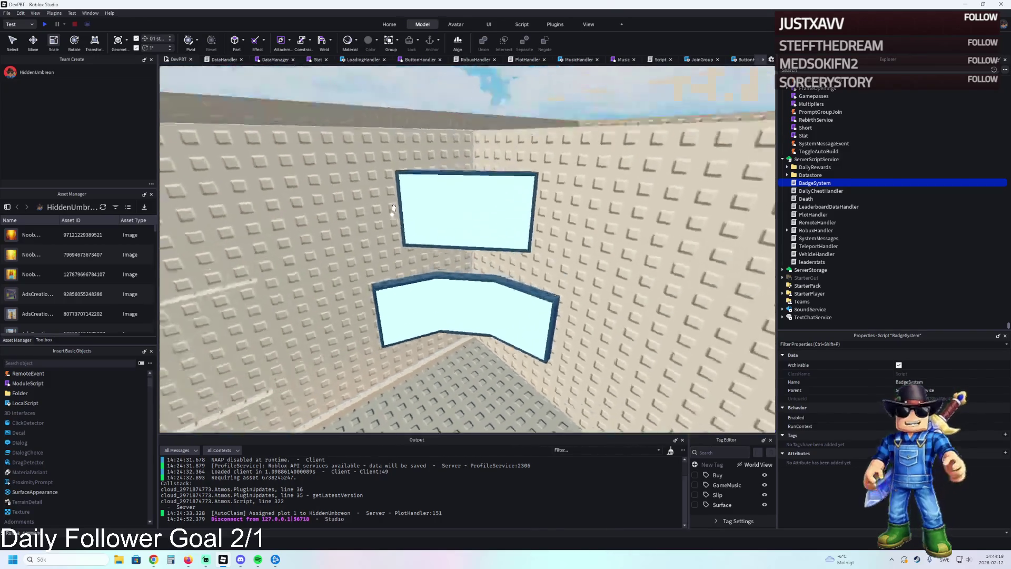
{"action": "scroll", "coordinate": [392, 208], "scroll_direction": "up", "scroll_amount": 10}
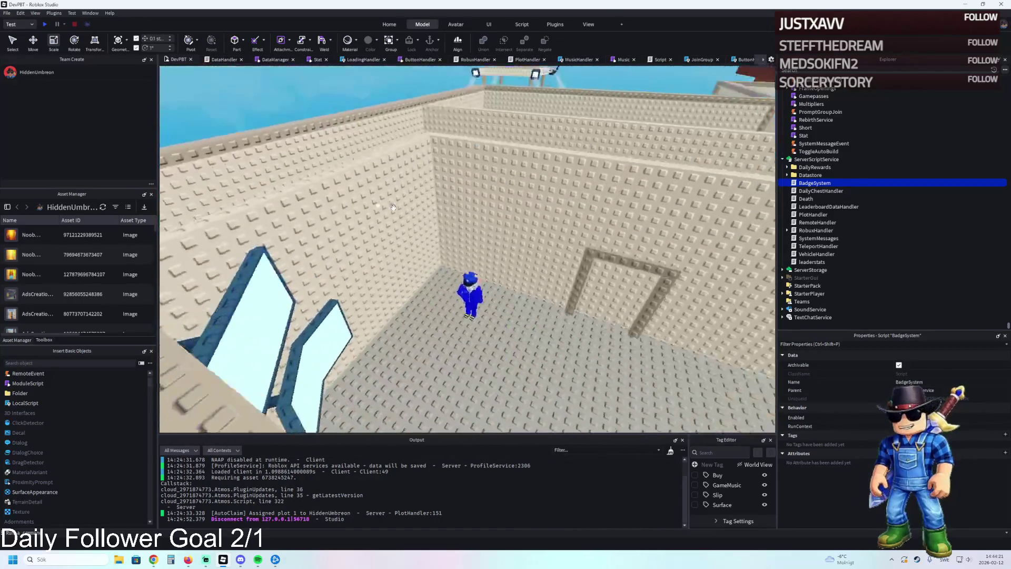
Select the W1 window group and lower it down the wall with the Move tool
{"action": "left_click", "coordinate": [387, 191]}
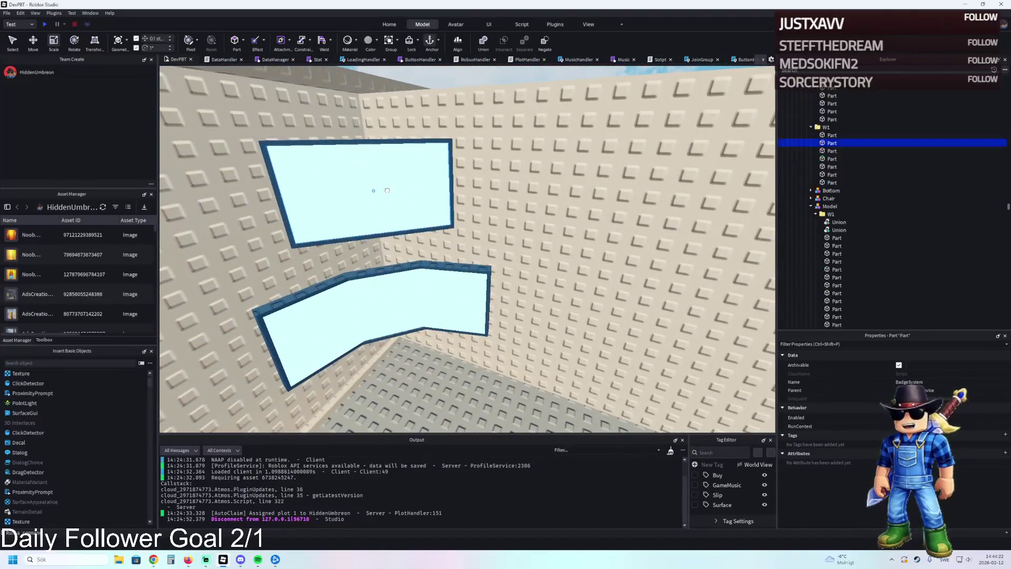
{"action": "key", "text": "s"}
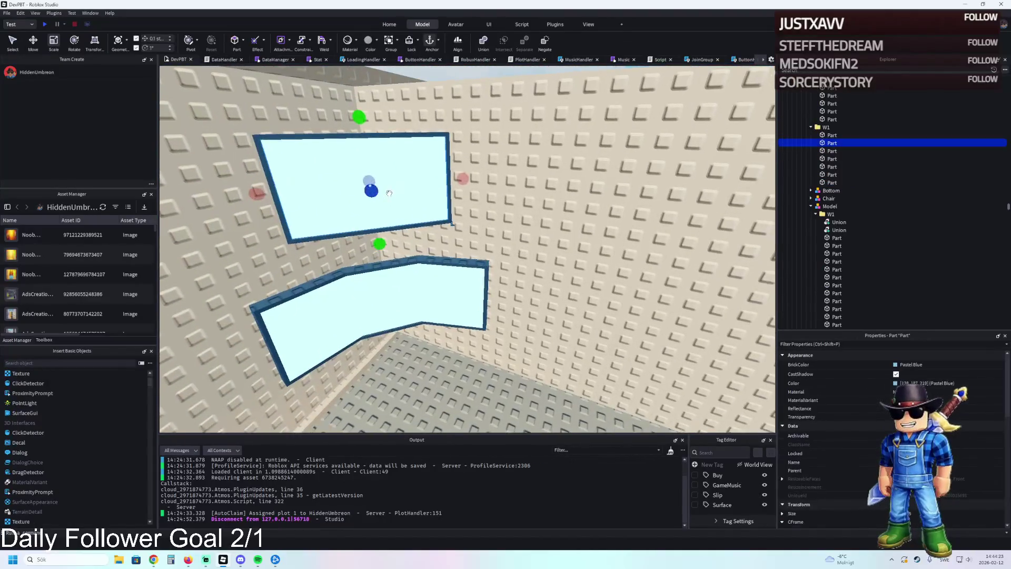
{"action": "key", "text": "f"}
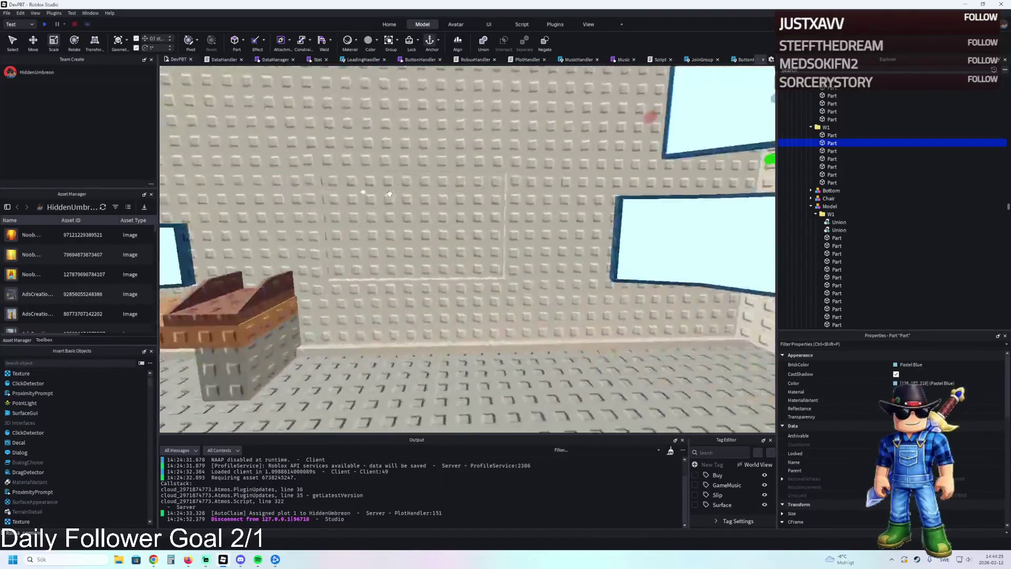
{"action": "key", "text": "ctrl+2"}
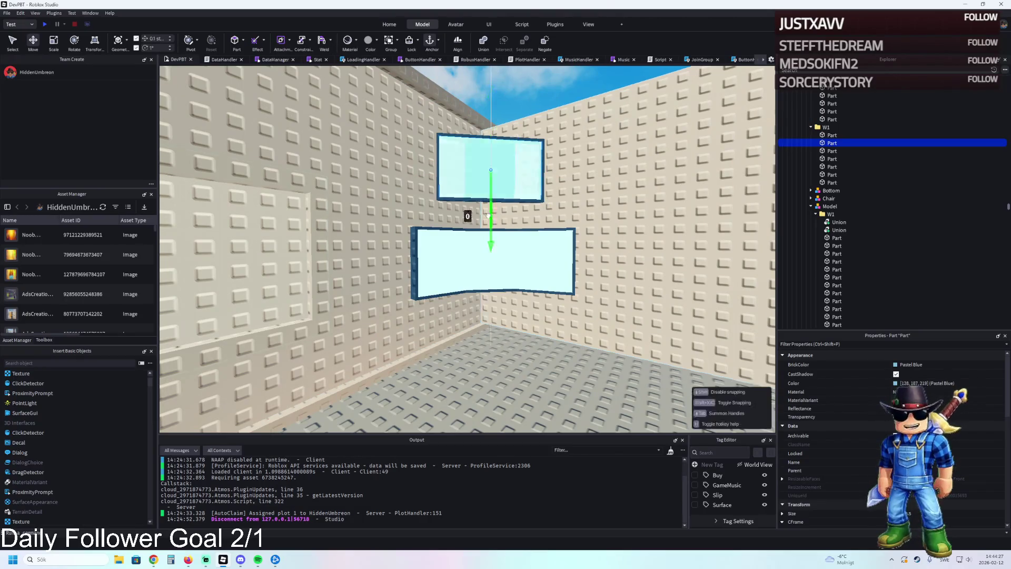
{"action": "left_click", "coordinate": [823, 127]}
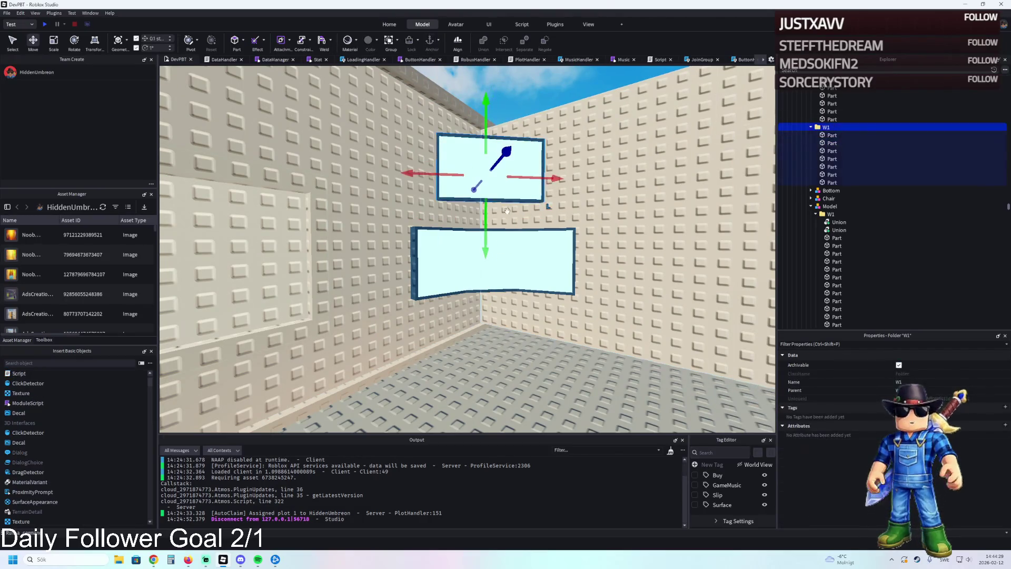
{"action": "left_click_drag", "start_coordinate": [487, 221], "coordinate": [485, 240]}
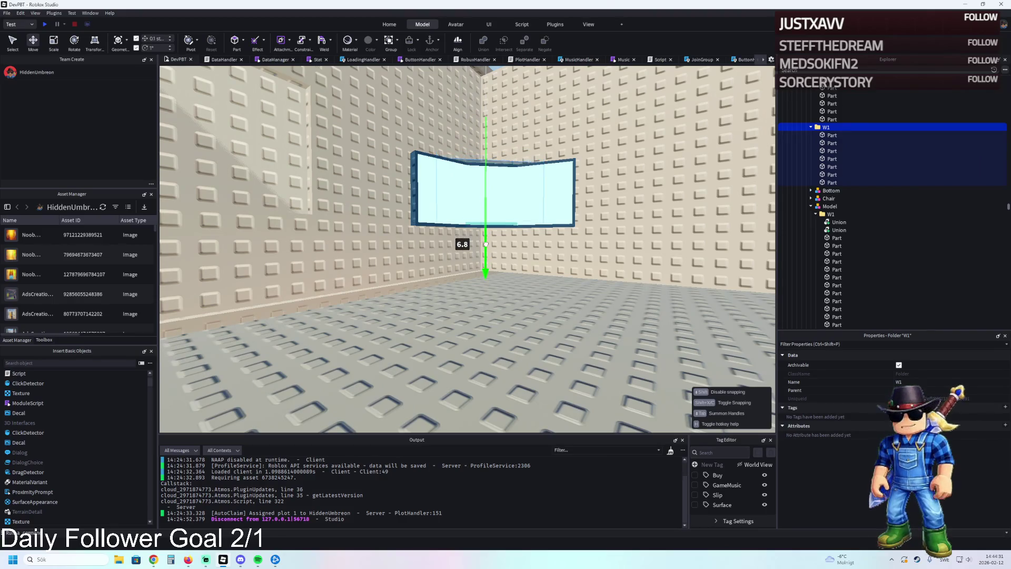
{"action": "scroll", "coordinate": [485, 244], "scroll_direction": "up", "scroll_amount": 3}
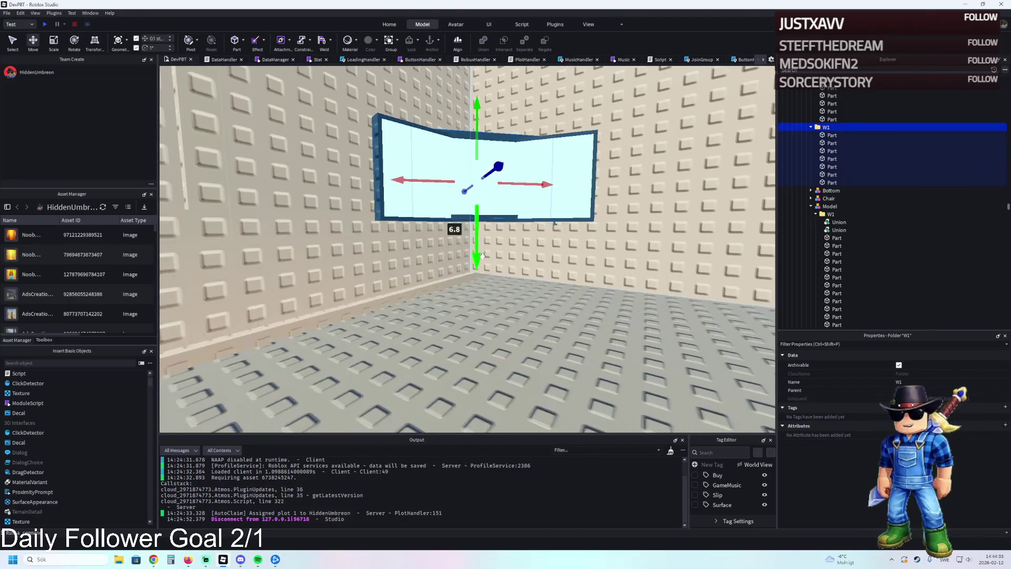
{"action": "left_click_drag", "start_coordinate": [477, 226], "coordinate": [476, 230]}
Duplicate W1, rotate the copy, and fit it against the opposite wall
{"action": "key", "text": "f"}
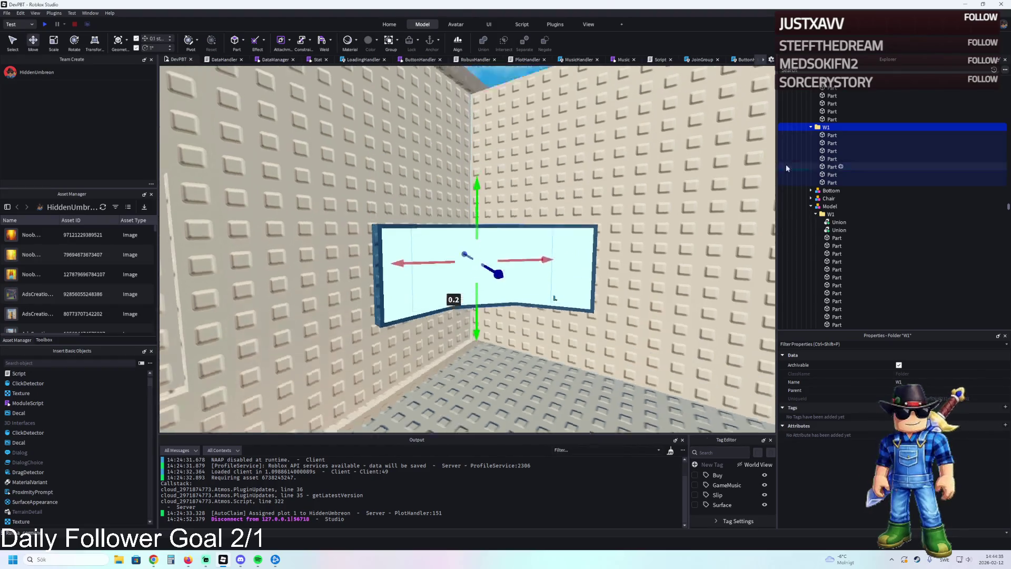
{"action": "key", "text": "ctrl+d"}
{"action": "key", "text": "ctrl+l"}
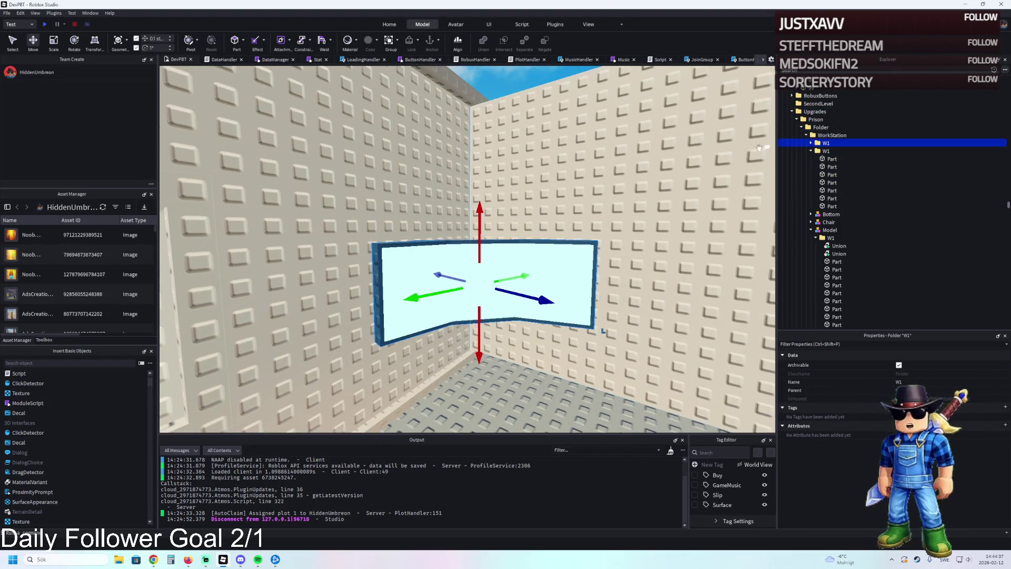
{"action": "mouse_move", "coordinate": [405, 192]}
{"action": "left_mouse_down"}
{"action": "mouse_move", "coordinate": [403, 205]}
{"action": "mouse_move", "coordinate": [421, 189]}
{"action": "mouse_move", "coordinate": [550, 208]}
{"action": "mouse_move", "coordinate": [430, 313]}
{"action": "mouse_move", "coordinate": [537, 199]}
{"action": "left_mouse_up"}
{"action": "key", "text": "ctrl+r"}
{"action": "key", "text": "ctrl+z"}
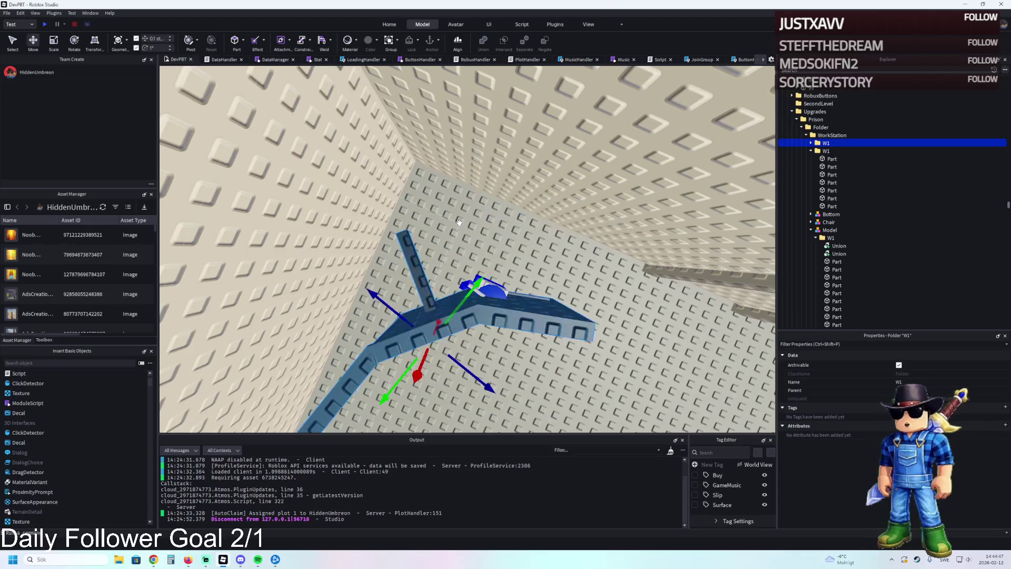
{"action": "key", "text": "ctrl+z"}
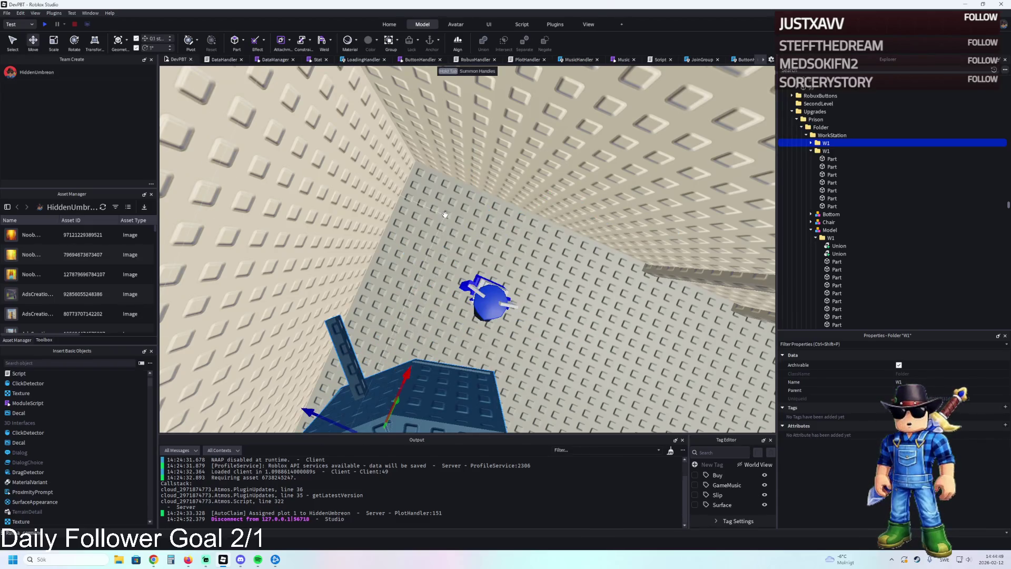
{"action": "scroll", "coordinate": [444, 214], "scroll_direction": "down", "scroll_amount": 3}
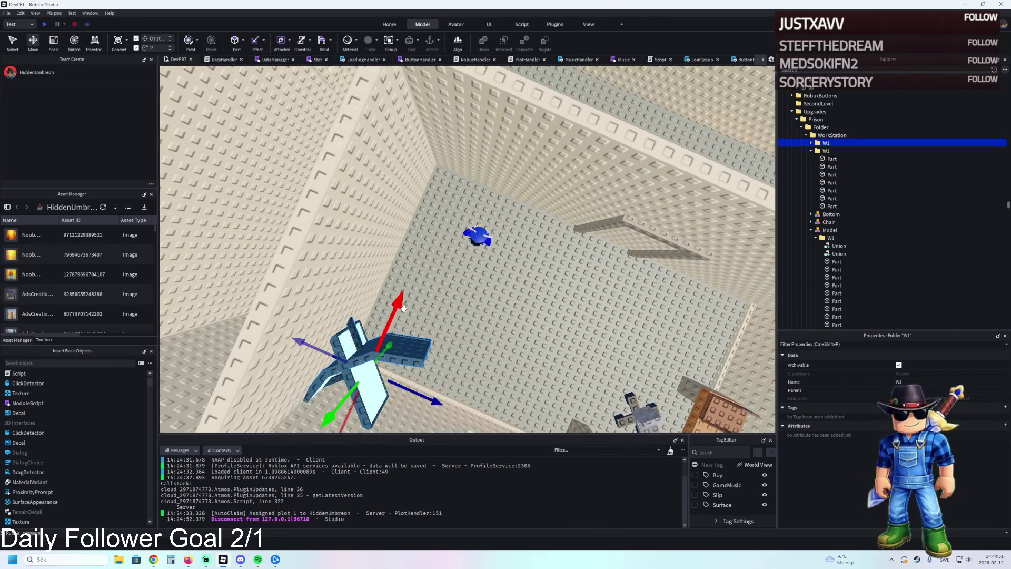
{"action": "mouse_move", "coordinate": [394, 310]}
{"action": "left_mouse_down"}
{"action": "mouse_move", "coordinate": [467, 282]}
{"action": "mouse_move", "coordinate": [462, 269]}
{"action": "left_mouse_up"}
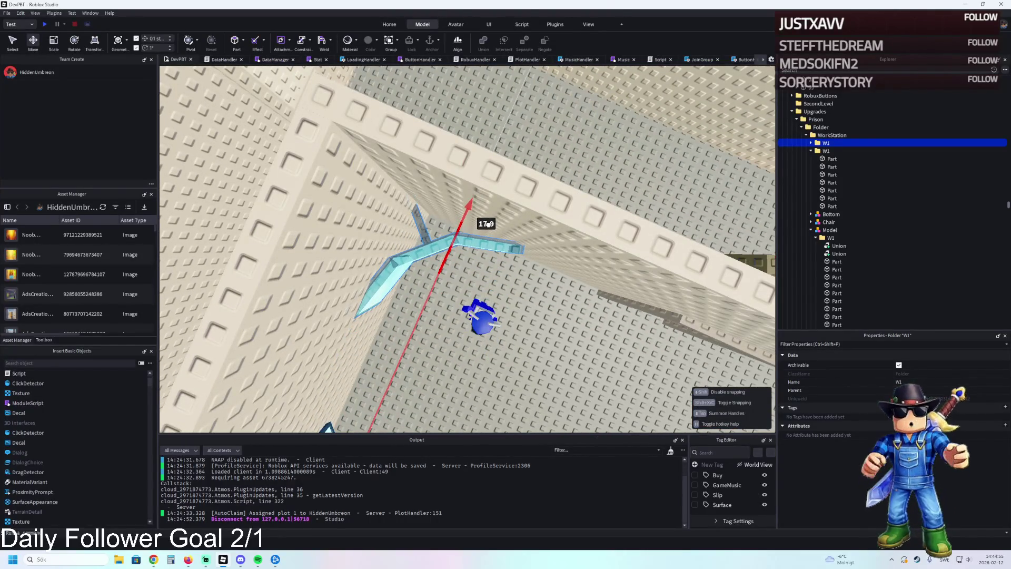
{"action": "left_click_drag", "start_coordinate": [488, 224], "coordinate": [481, 223]}
{"action": "left_click_drag", "start_coordinate": [487, 291], "coordinate": [498, 296]}
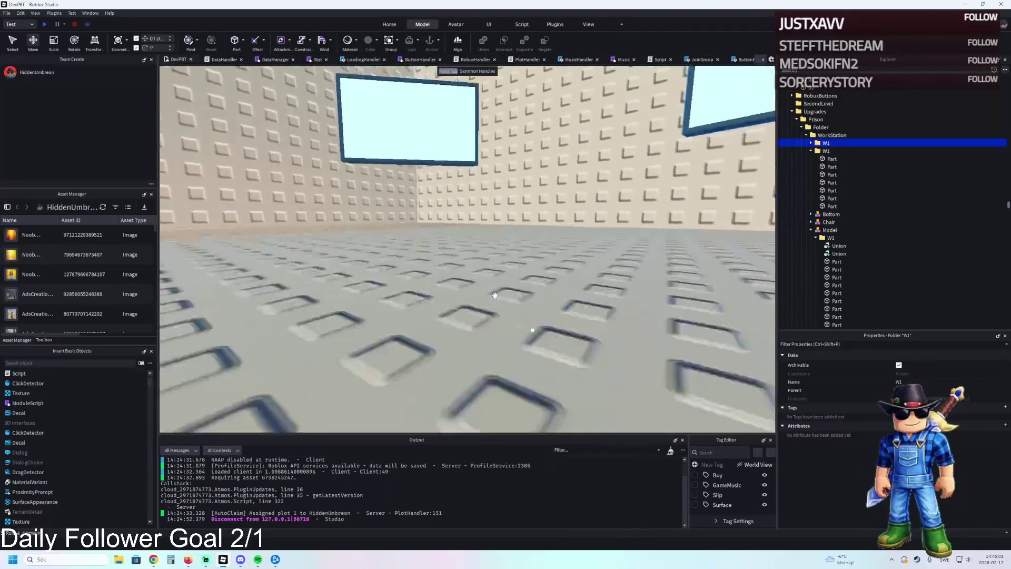
Collapse the Explorer groups and drag the prison Folder into the 1 model
{"action": "key", "text": "a"}
{"action": "key", "text": "s"}
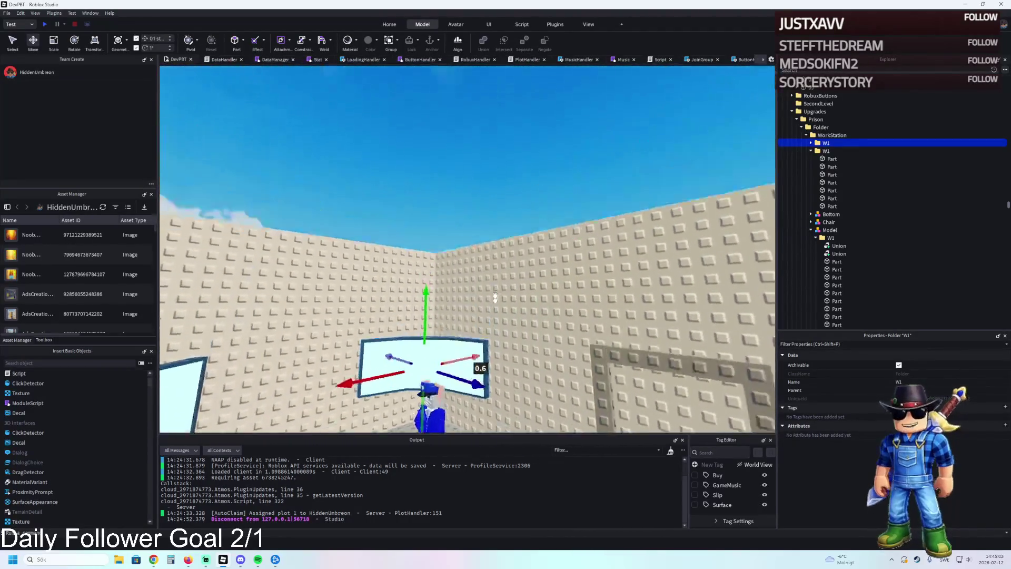
{"action": "key", "text": "w"}
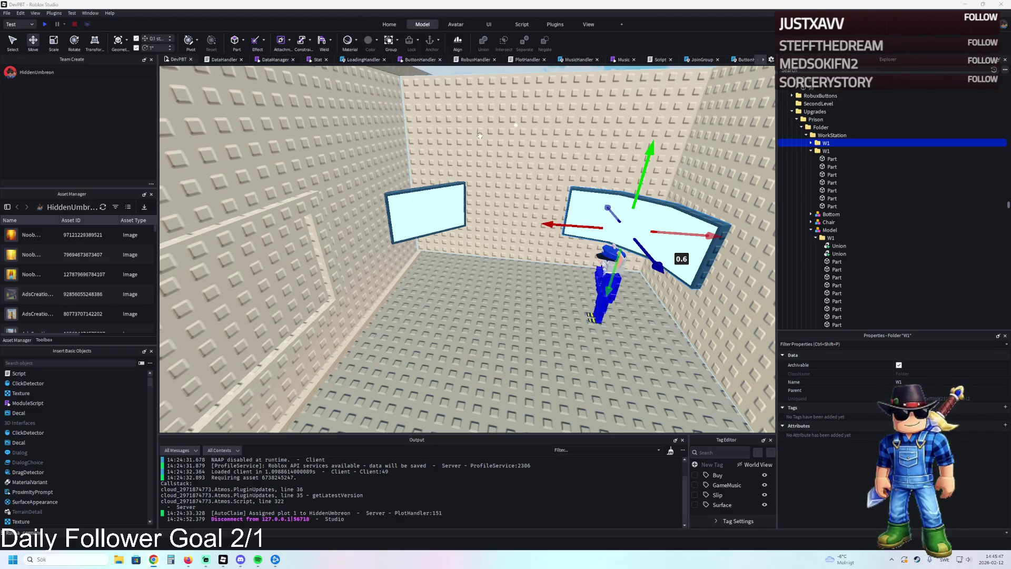
{"action": "key", "text": "d"}
{"action": "key", "text": "d"}
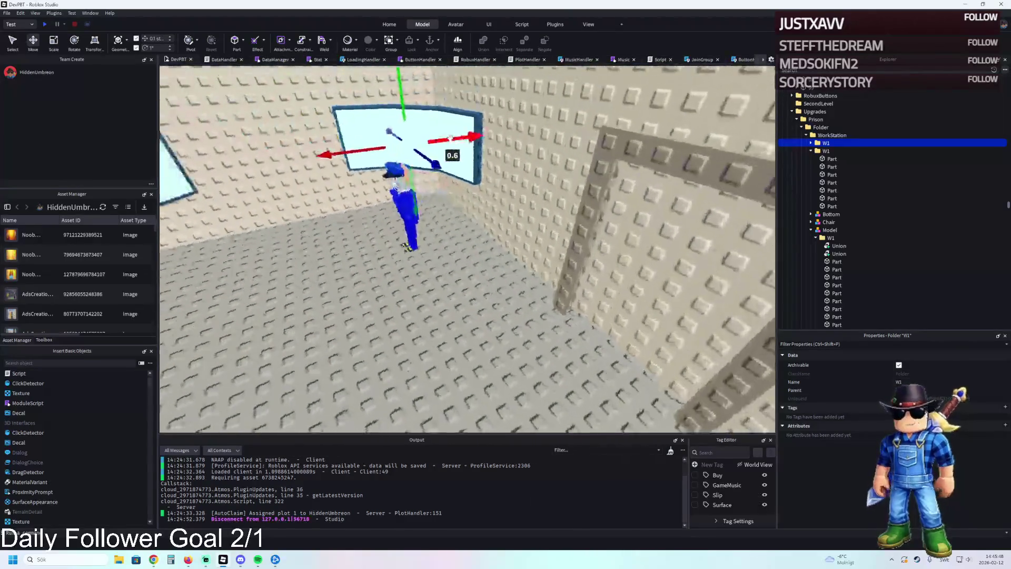
{"action": "left_click", "coordinate": [810, 151]}
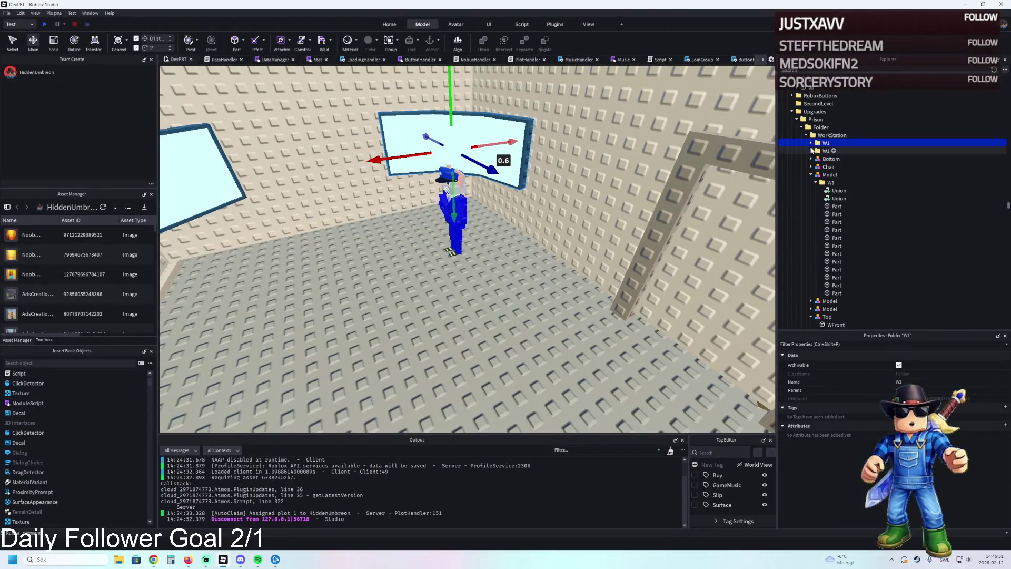
{"action": "left_click", "coordinate": [816, 136]}
{"action": "left_click", "coordinate": [806, 136]}
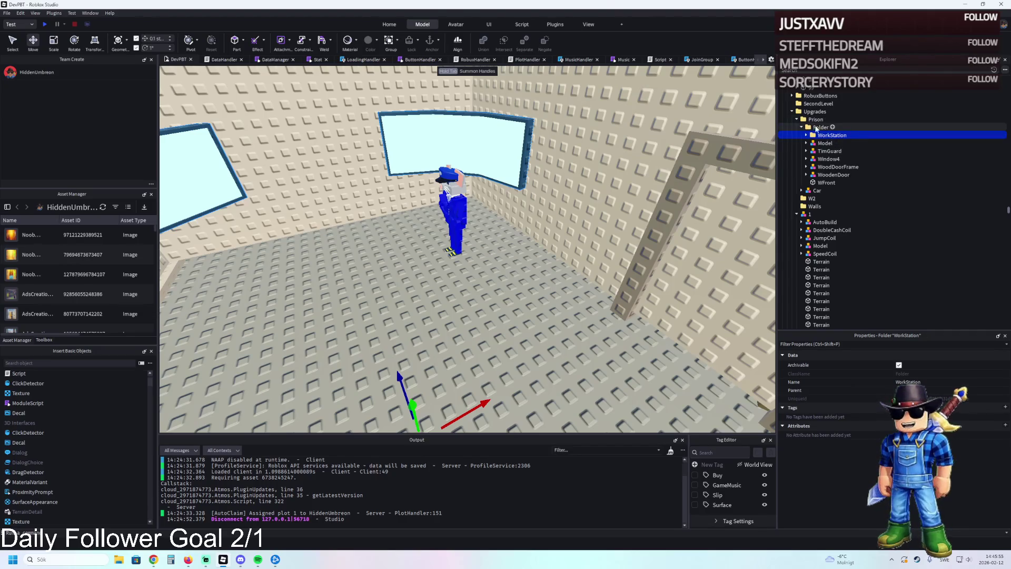
{"action": "left_click", "coordinate": [818, 128]}
{"action": "left_click_drag", "start_coordinate": [818, 127], "coordinate": [816, 159]}
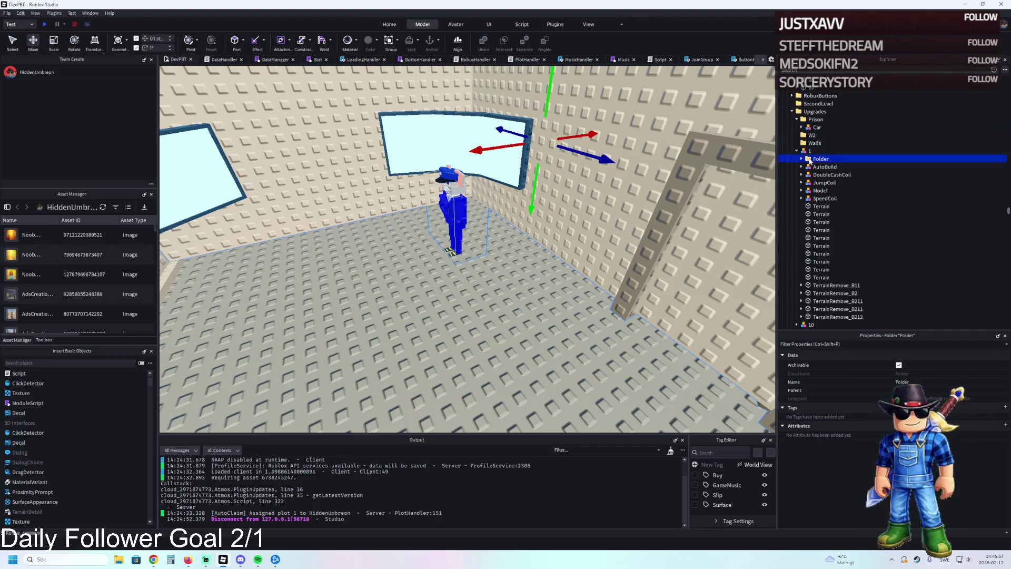
{"action": "key", "text": "ctrl+z"}
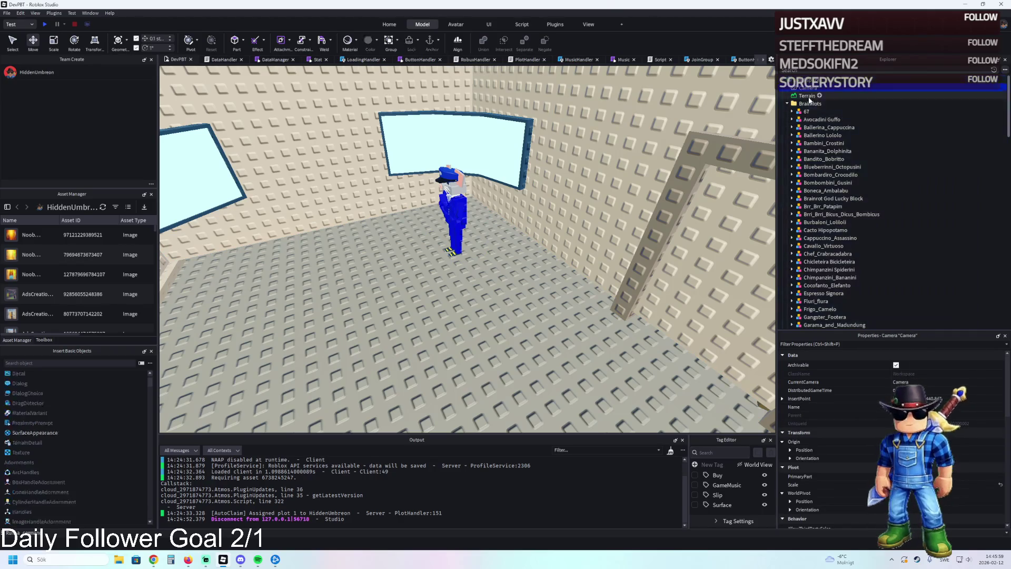
{"action": "left_click", "coordinate": [787, 103]}
{"action": "left_click_drag", "start_coordinate": [814, 143], "coordinate": [814, 154]}
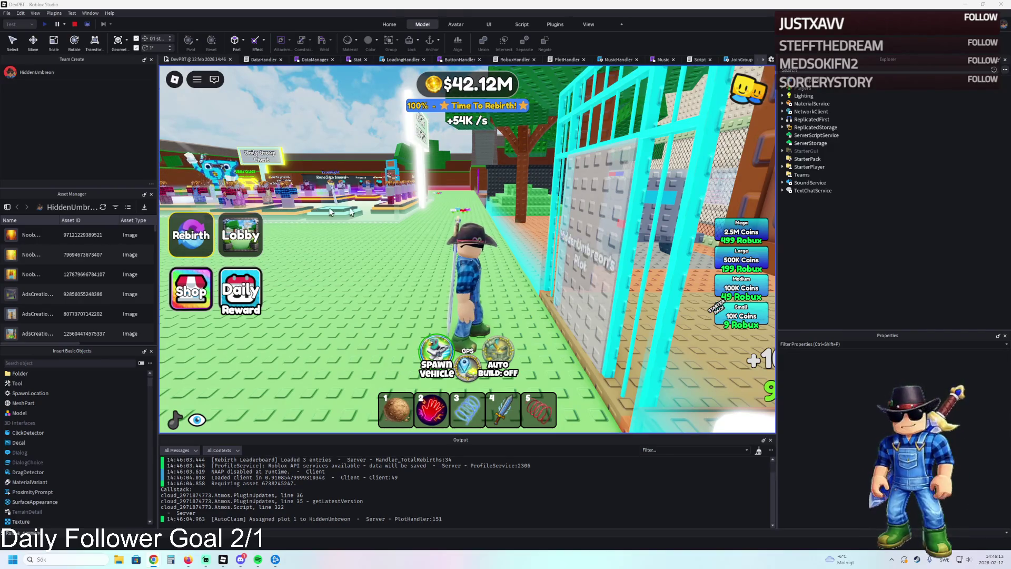
Walk the character toward the plot wall and equip the sword with key 4
{"action": "key", "text": "w"}
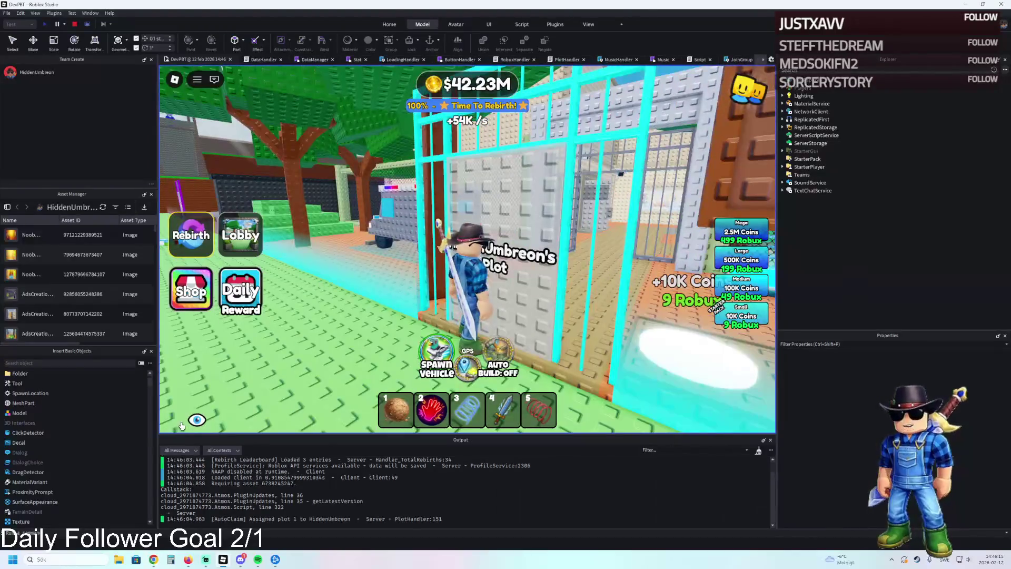
{"action": "key", "text": "4"}
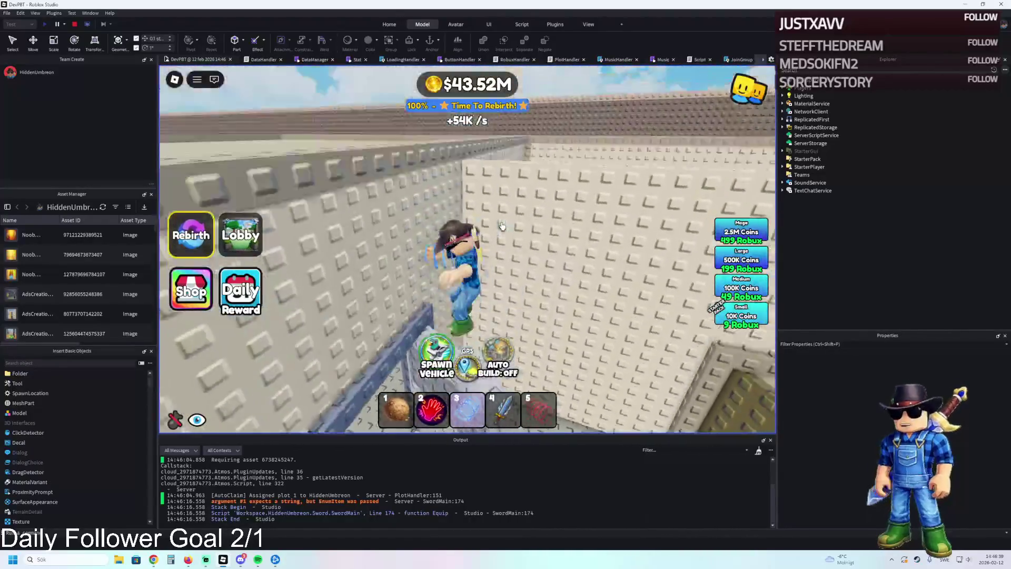
Jump over the studded wall into the prison room and walk up to the desk
{"action": "key", "text": "space"}
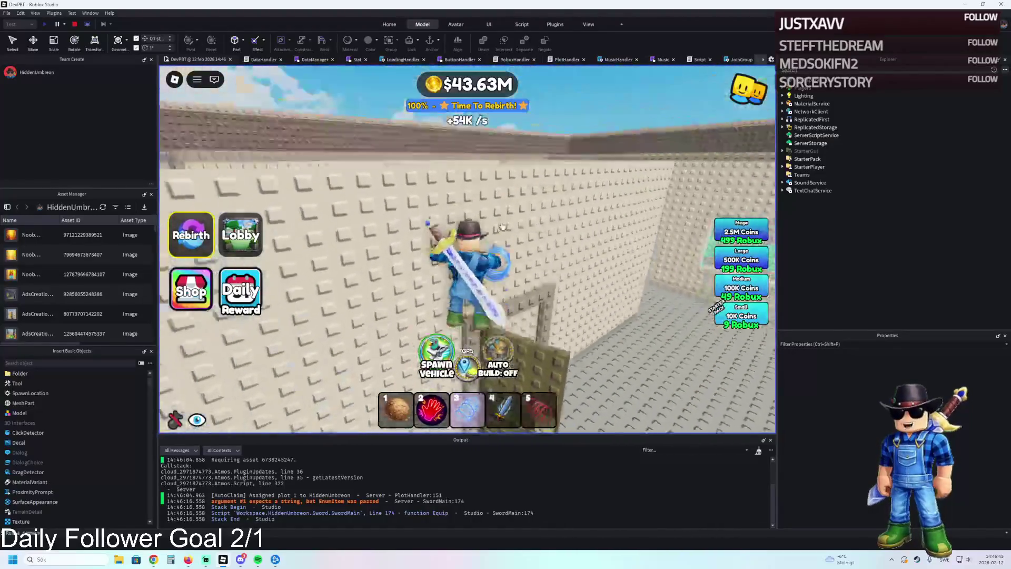
{"action": "key", "text": "w"}
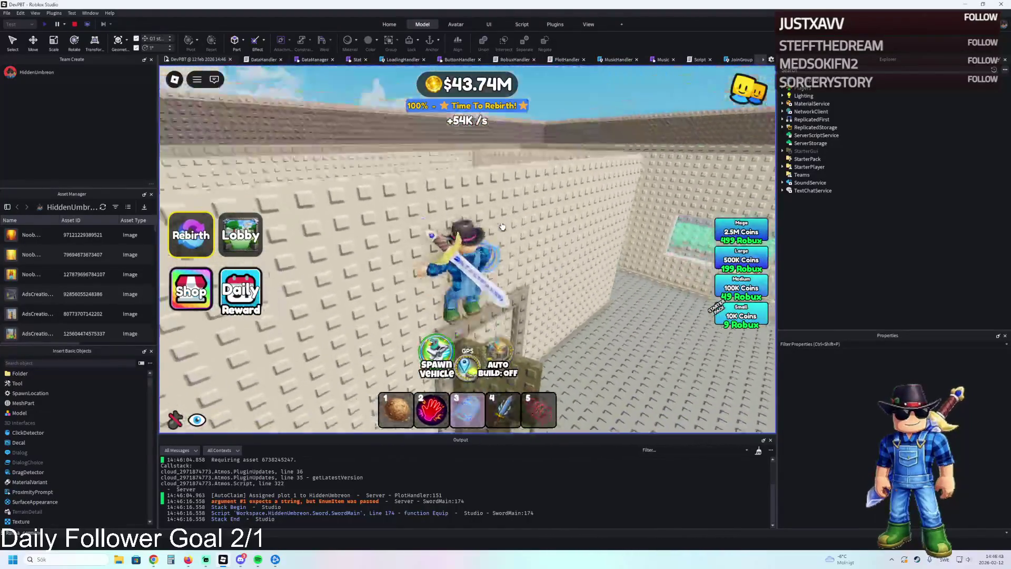
{"action": "key", "text": "w"}
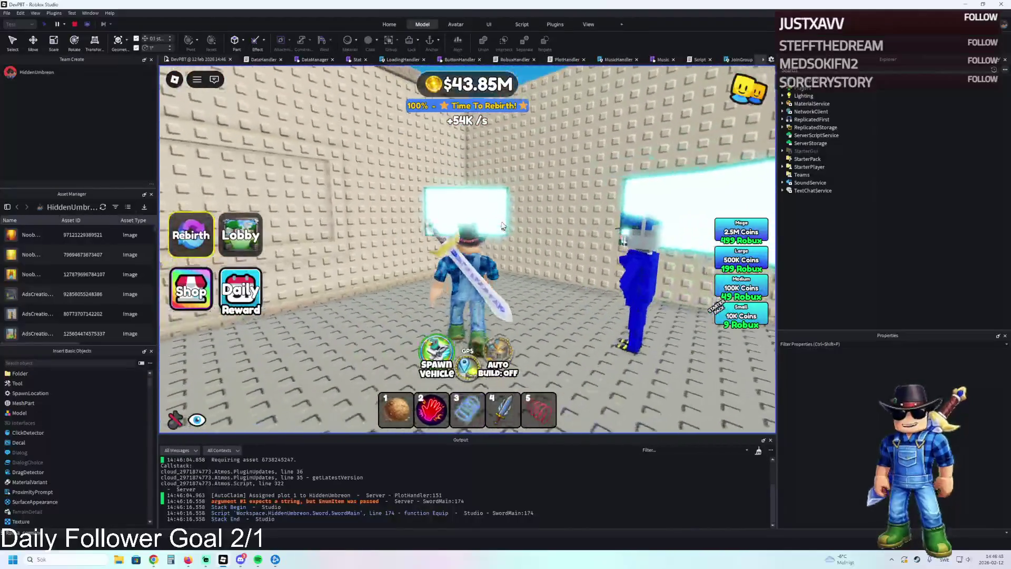
{"action": "key", "text": "w"}
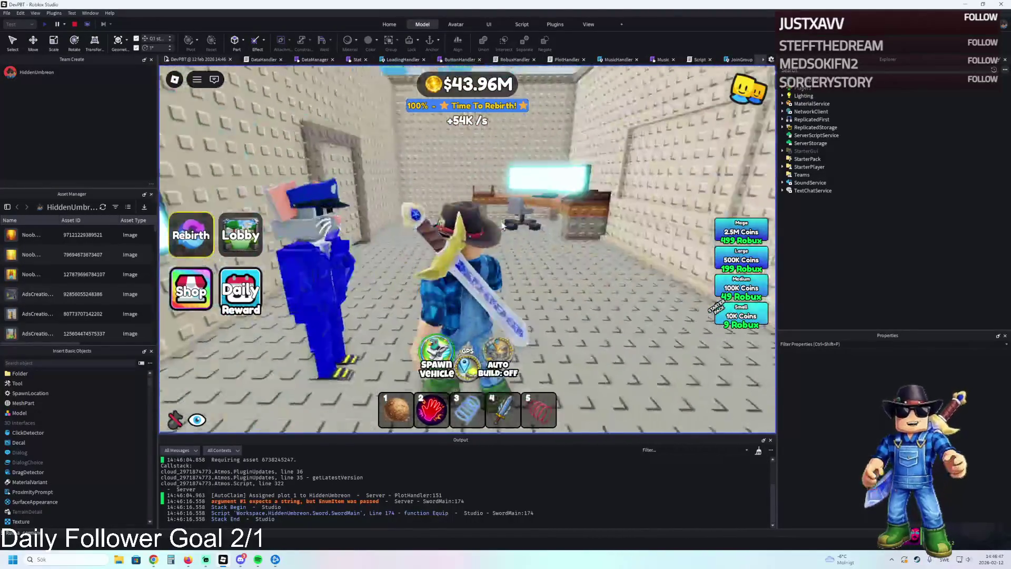
{"action": "key", "text": "w"}
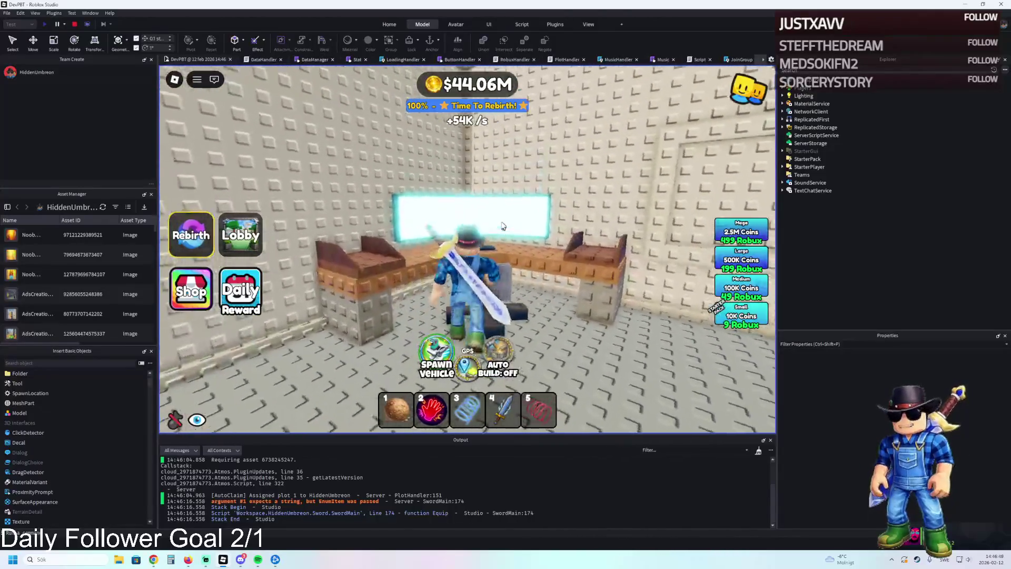
Walk past the glowing wall screen and through the door frame, then back out
{"action": "key", "text": "a"}
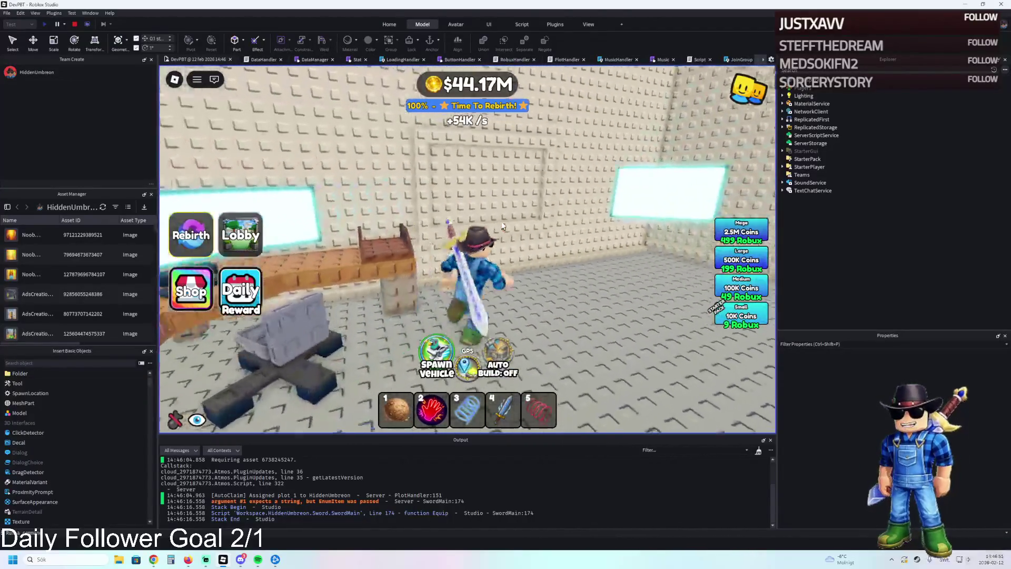
{"action": "key", "text": "a"}
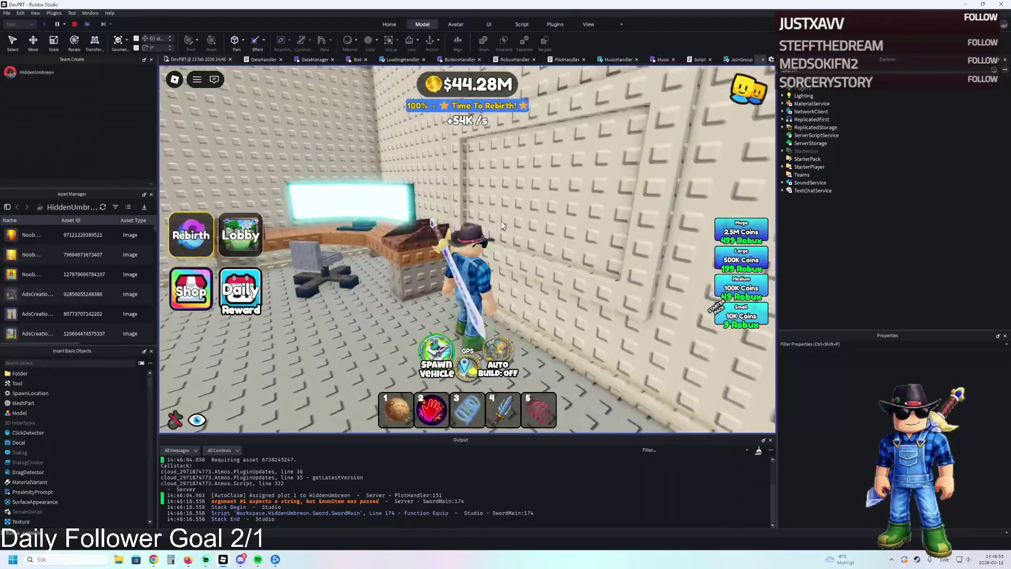
{"action": "key", "text": "d"}
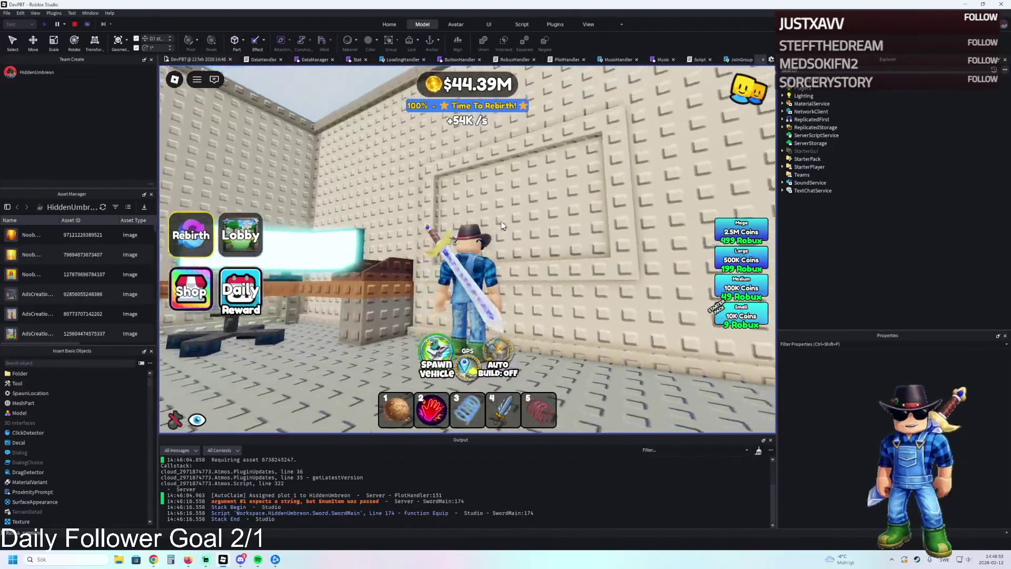
{"action": "key", "text": "d"}
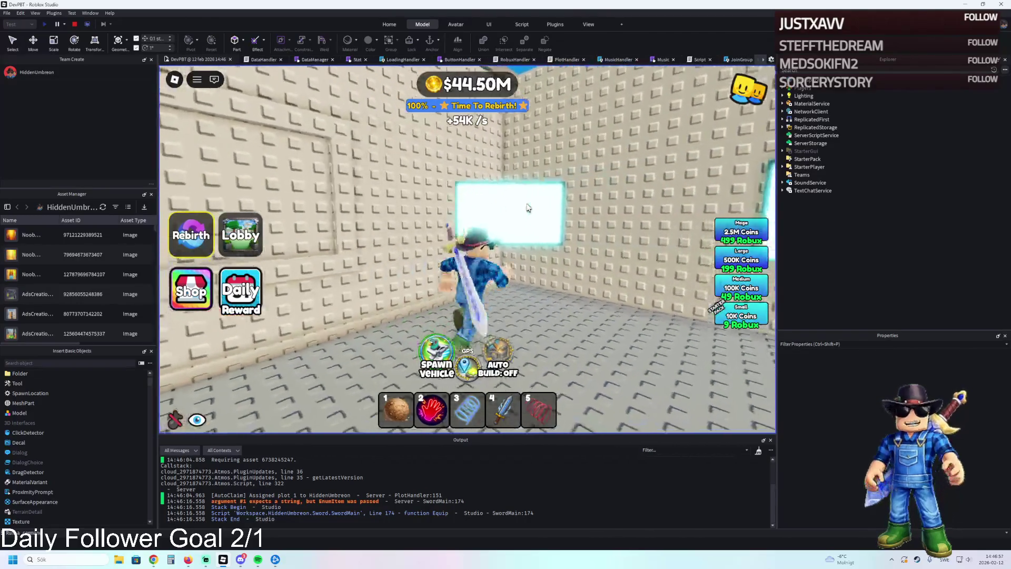
{"action": "key", "text": "d"}
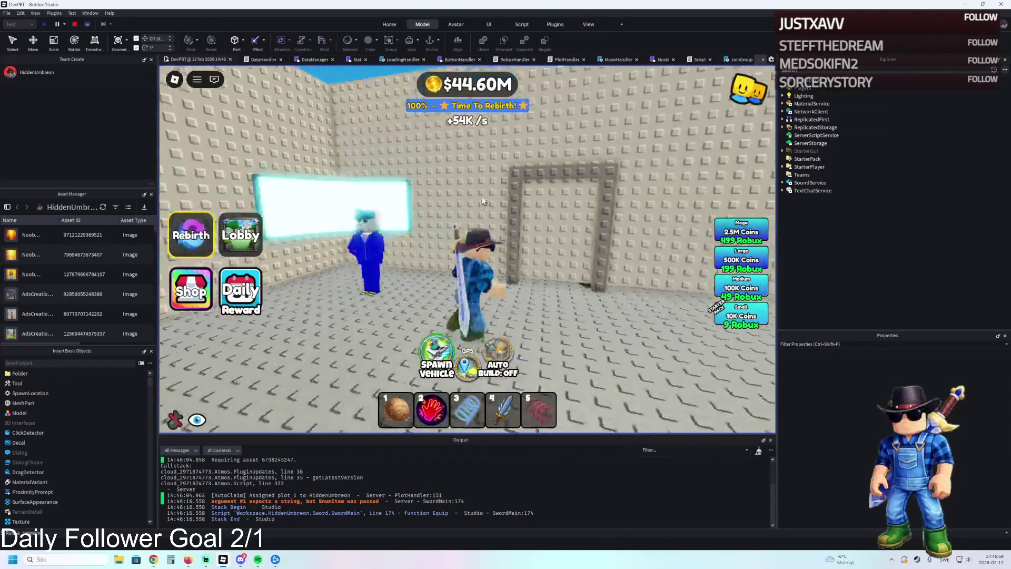
{"action": "key", "text": "w"}
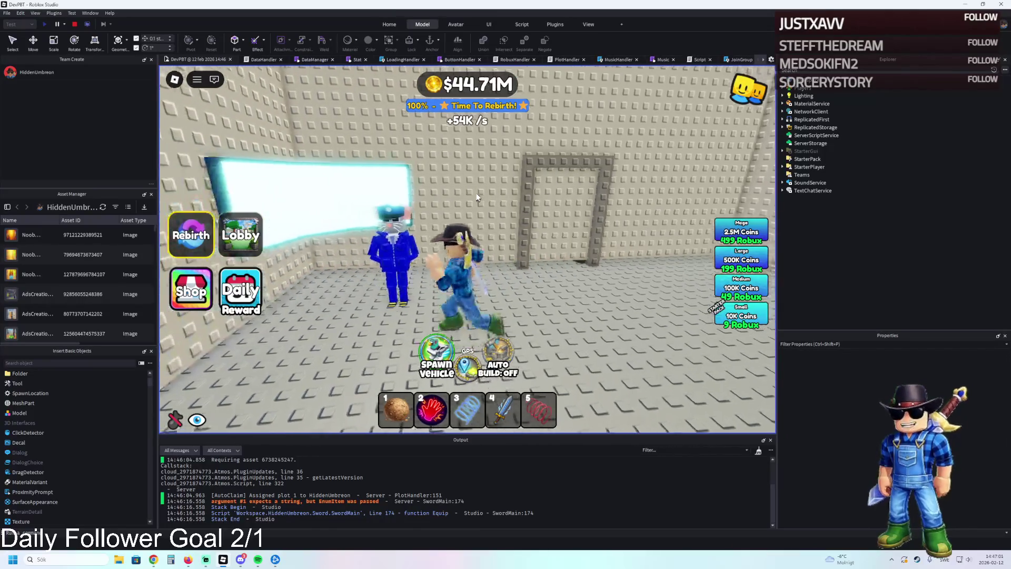
{"action": "key", "text": "w"}
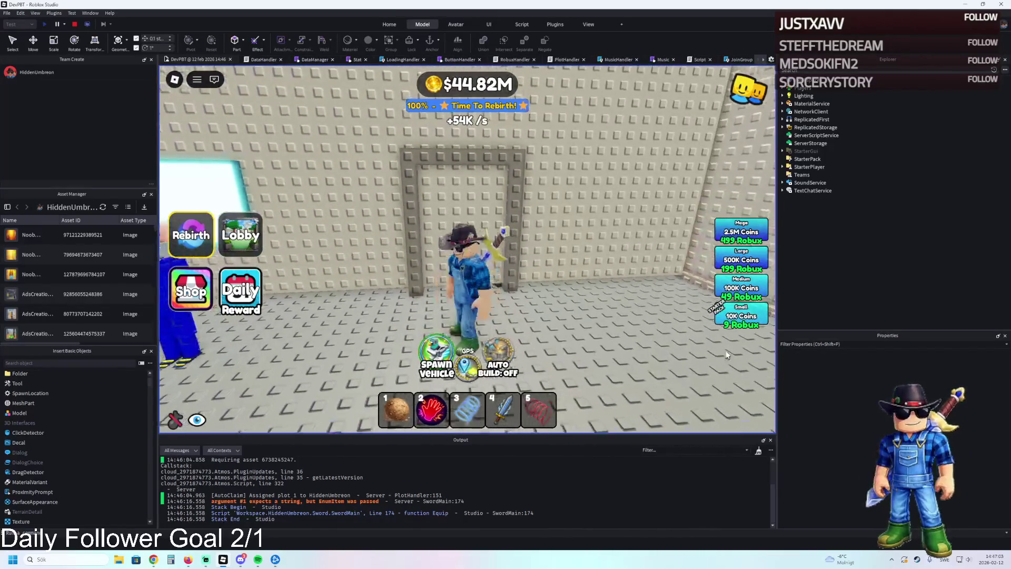
{"action": "key", "text": "s"}
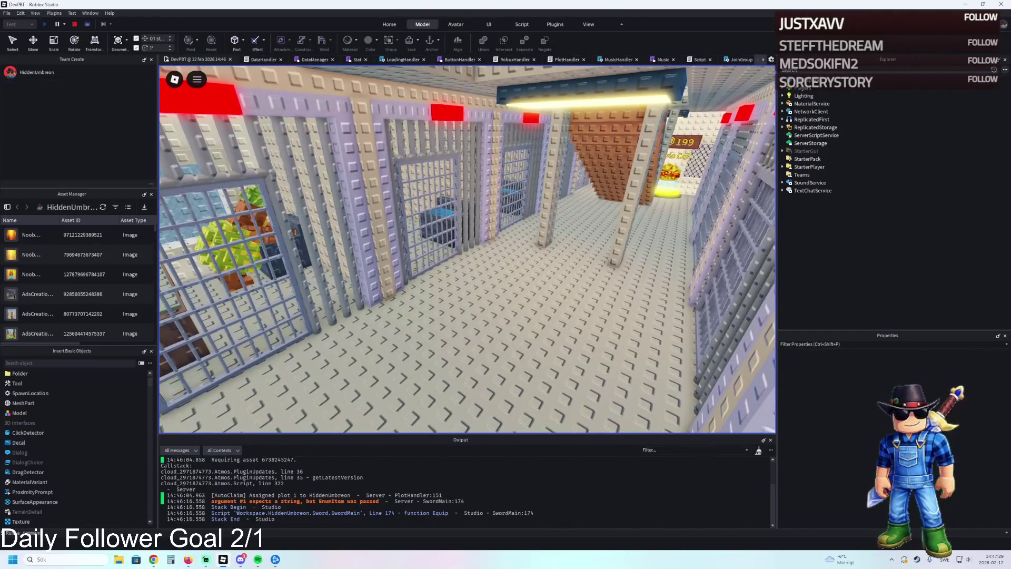
Snip the game viewport with Win+Shift+S to capture the current view
{"action": "key", "text": "super+shift+s"}
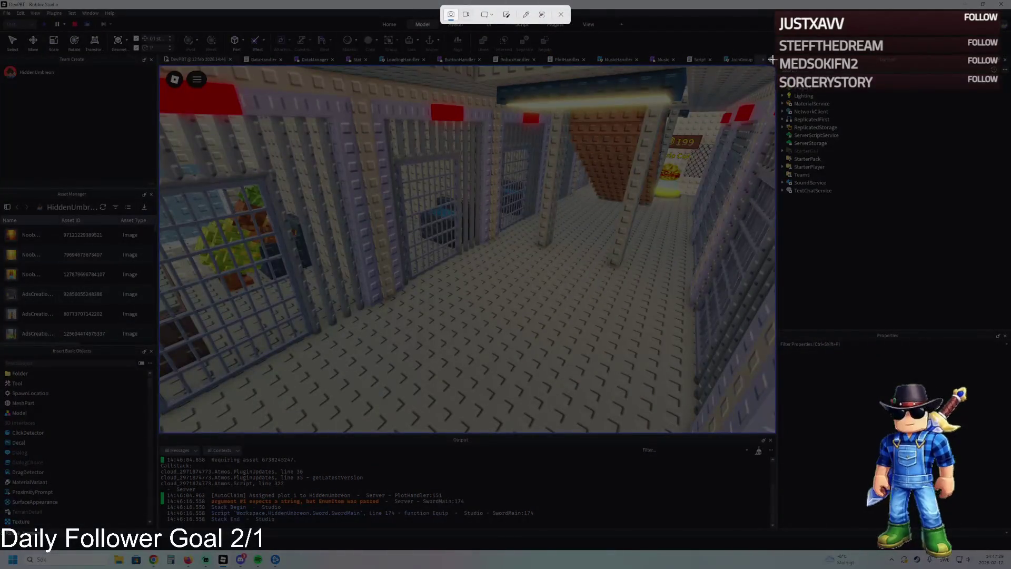
{"action": "mouse_move", "coordinate": [773, 64]}
{"action": "left_mouse_down"}
{"action": "mouse_move", "coordinate": [658, 238]}
{"action": "mouse_move", "coordinate": [256, 439]}
{"action": "mouse_move", "coordinate": [157, 437]}
{"action": "mouse_move", "coordinate": [208, 435]}
{"action": "left_mouse_up"}
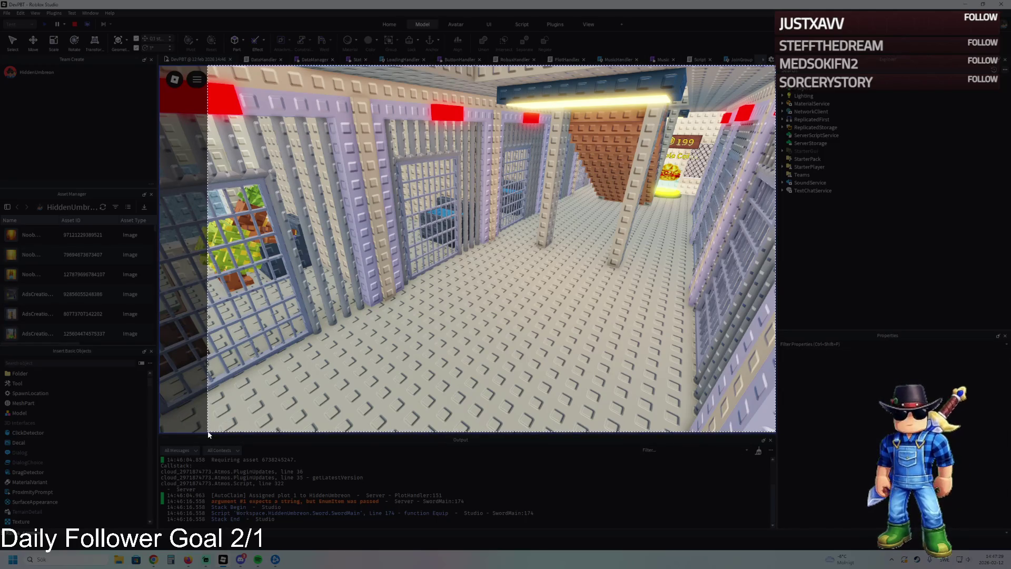
{"action": "left_click_drag", "start_coordinate": [208, 434], "coordinate": [208, 435]}
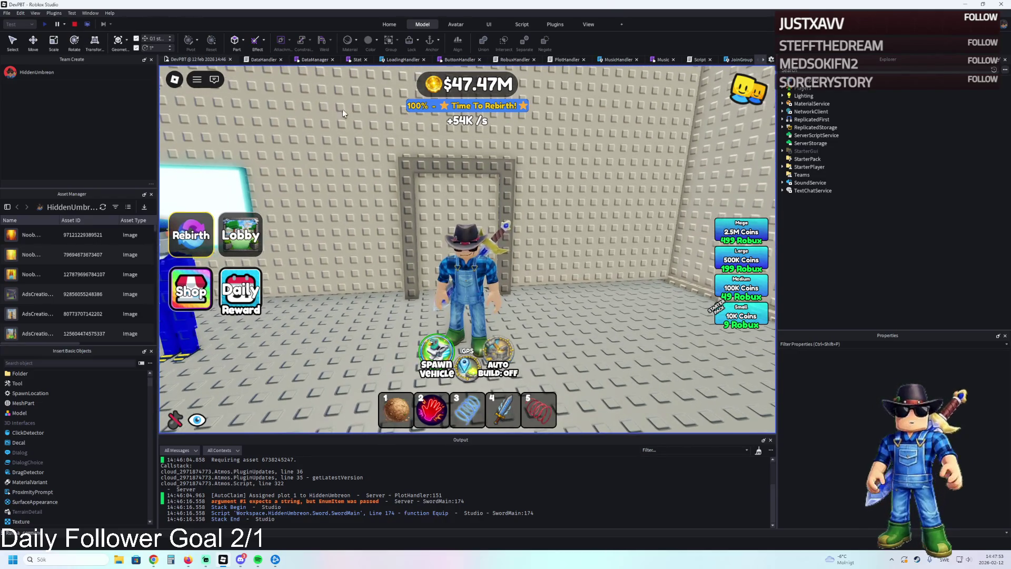
{"action": "left_click", "coordinate": [175, 80]}
{"action": "left_click", "coordinate": [175, 80]}
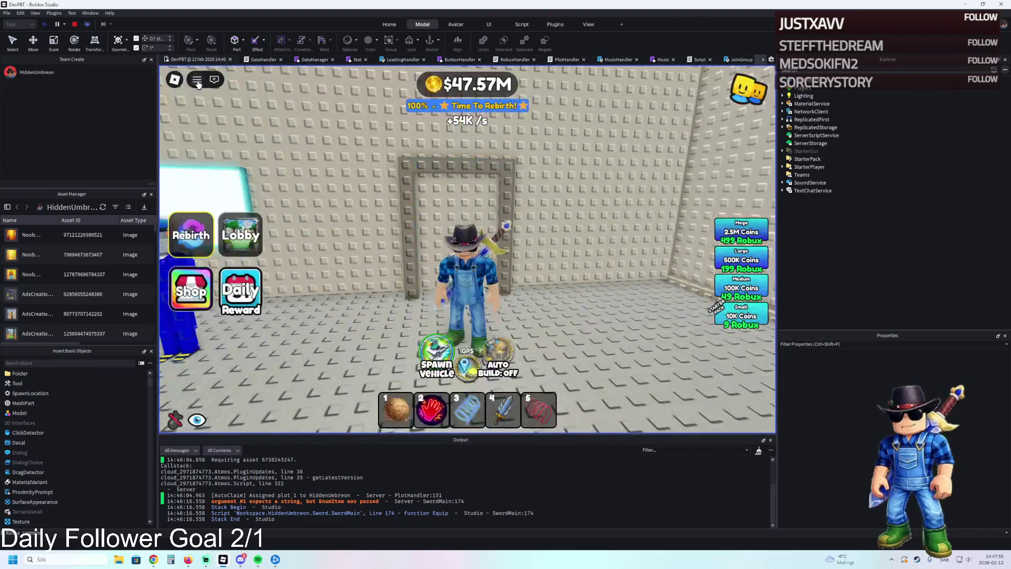
{"action": "left_click", "coordinate": [197, 80]}
{"action": "left_click", "coordinate": [197, 80]}
{"action": "left_click", "coordinate": [771, 59]}
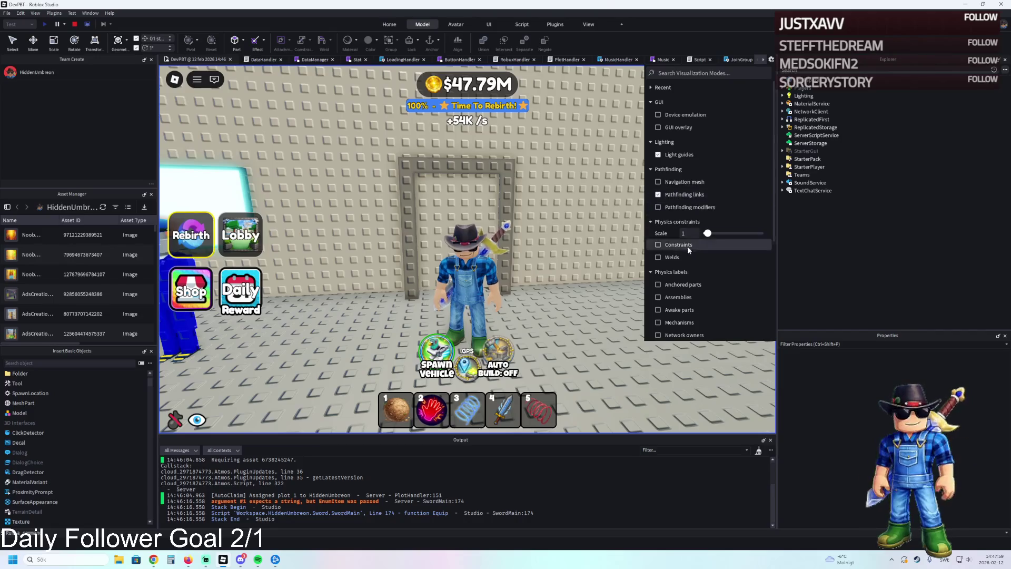
{"action": "scroll", "coordinate": [684, 248], "scroll_direction": "down", "scroll_amount": 5}
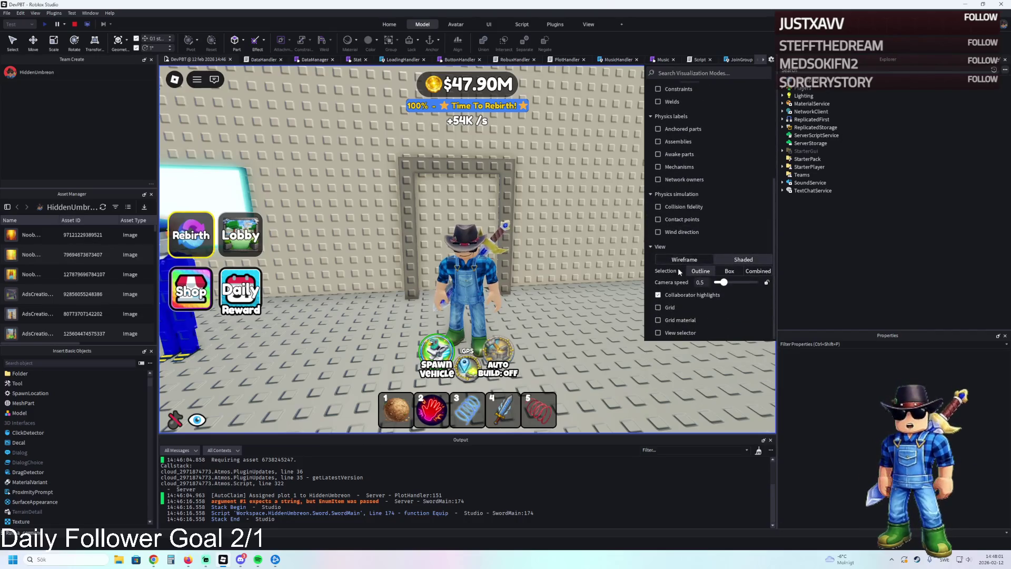
{"action": "scroll", "coordinate": [684, 237], "scroll_direction": "up", "scroll_amount": 5}
{"action": "left_click", "coordinate": [771, 60]}
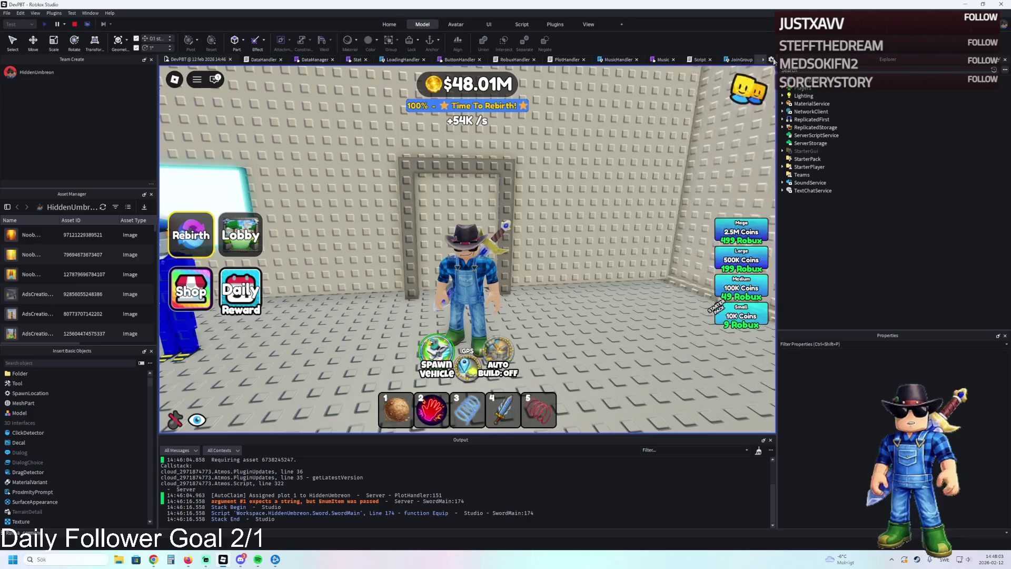
{"action": "left_click_drag", "start_coordinate": [587, 181], "coordinate": [599, 179]}
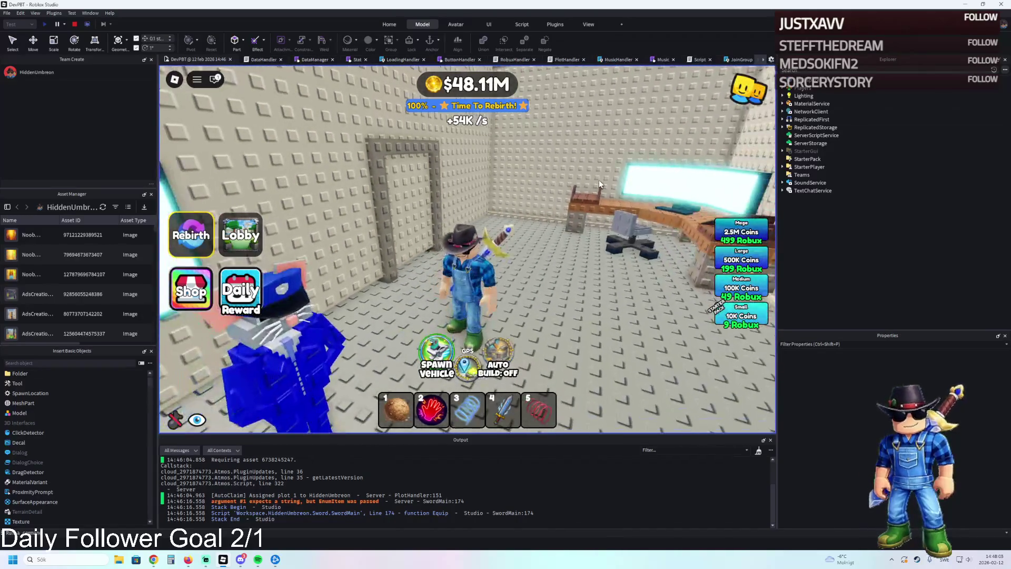
{"action": "scroll", "coordinate": [599, 179], "scroll_direction": "up", "scroll_amount": 3}
Fly the camera past the HIGH SECURETY cage through the barred door to the cell corridor, then begin a capture
{"action": "key", "text": "w"}
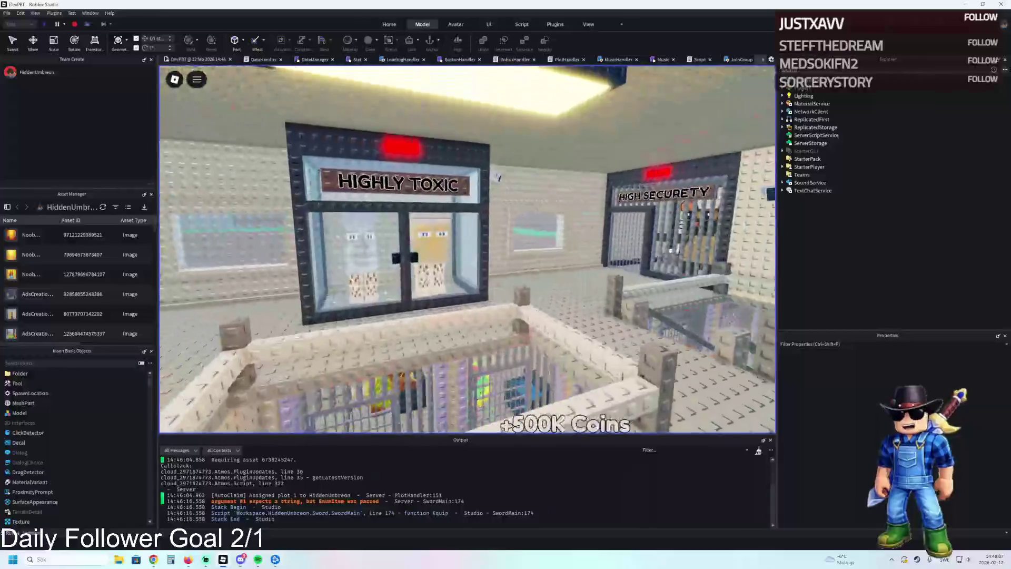
{"action": "key", "text": "w"}
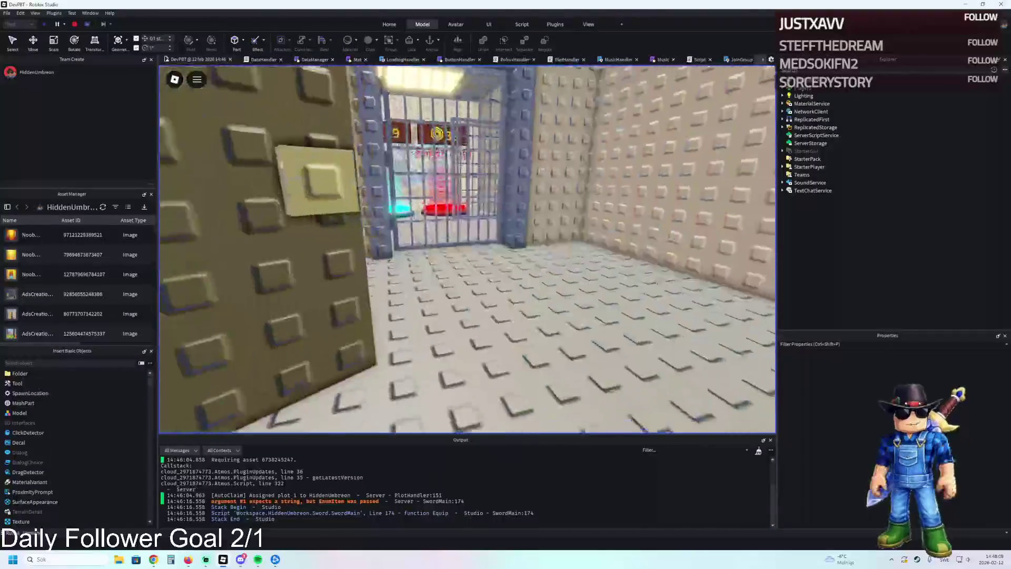
{"action": "key", "text": "w"}
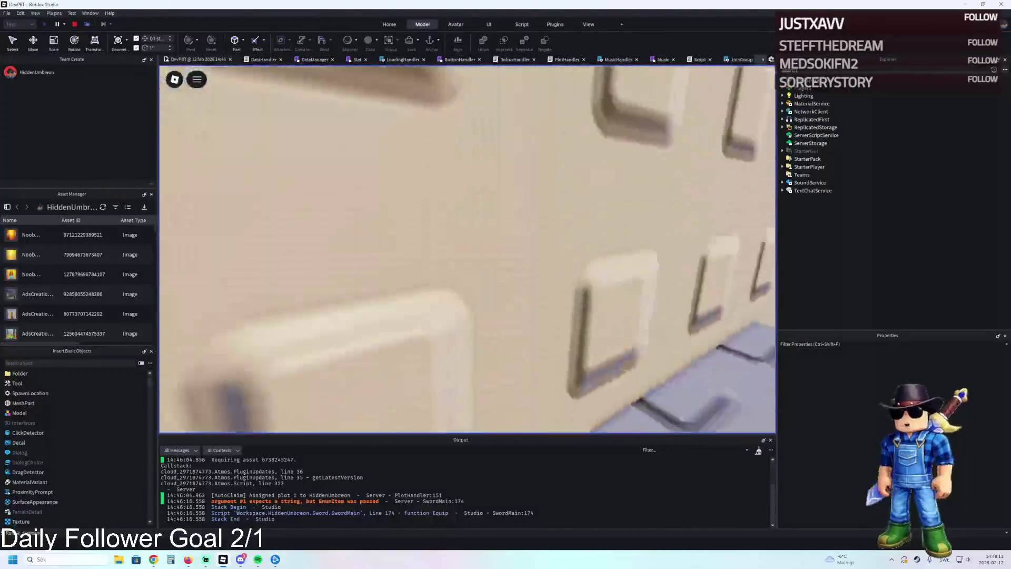
{"action": "key", "text": "w"}
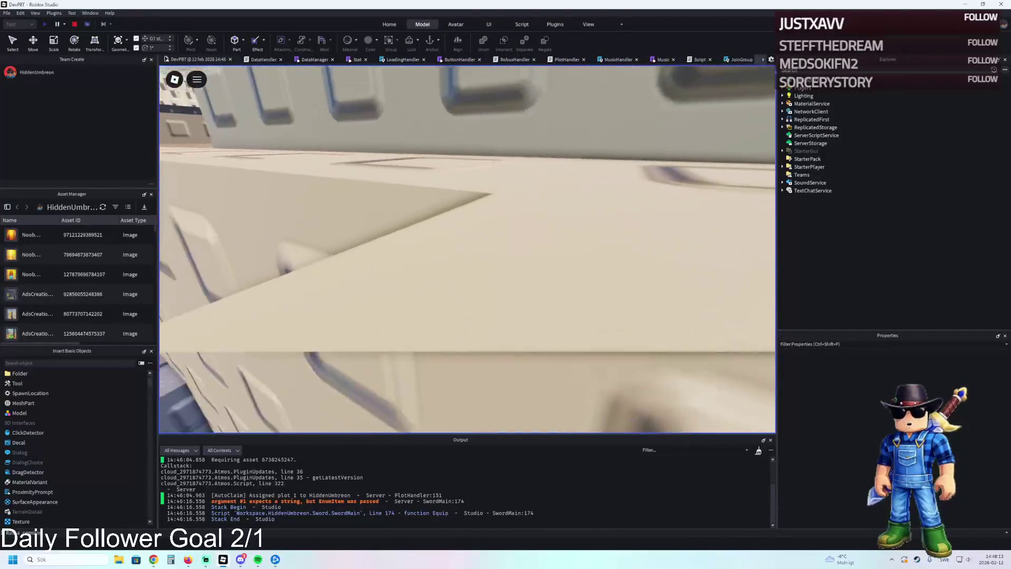
{"action": "key", "text": "w"}
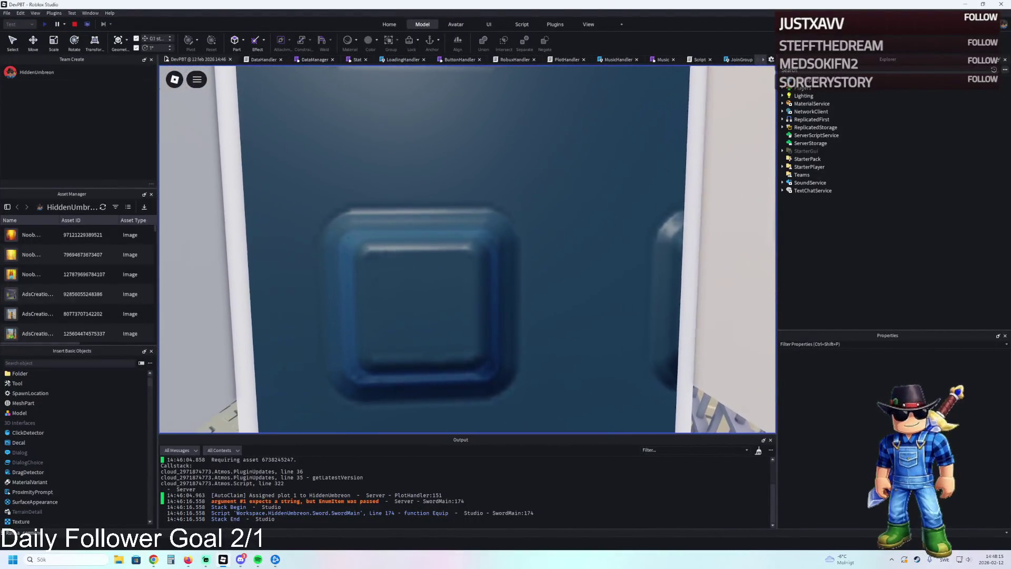
{"action": "key", "text": "w"}
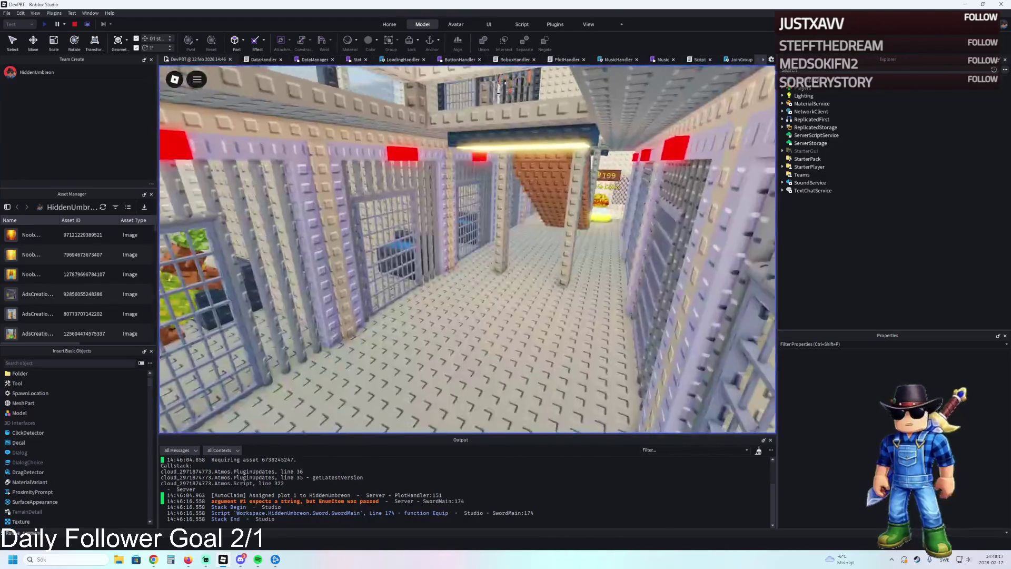
{"action": "key", "text": "w"}
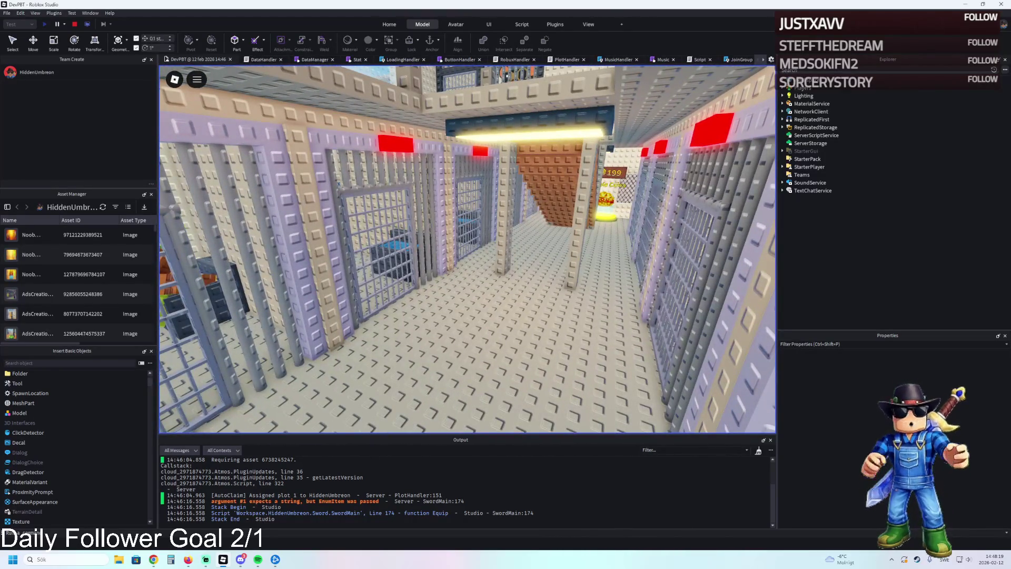
{"action": "key", "text": "w"}
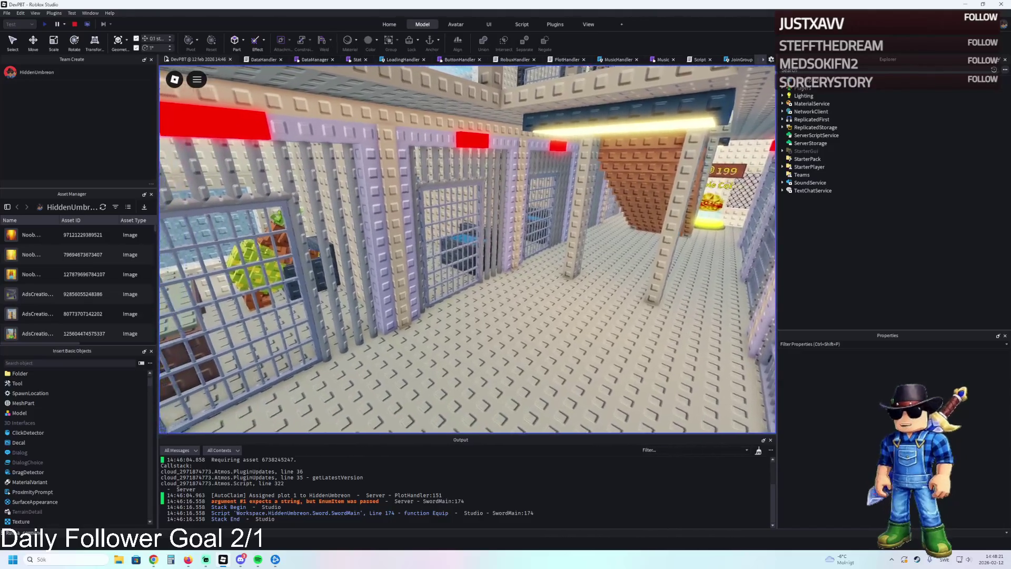
{"action": "key", "text": "w"}
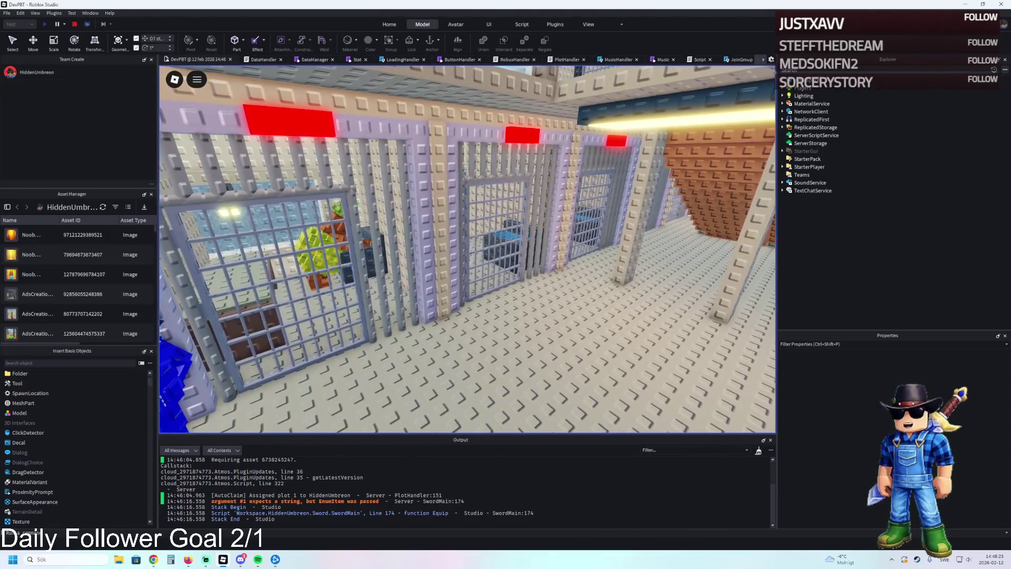
{"action": "key", "text": "w"}
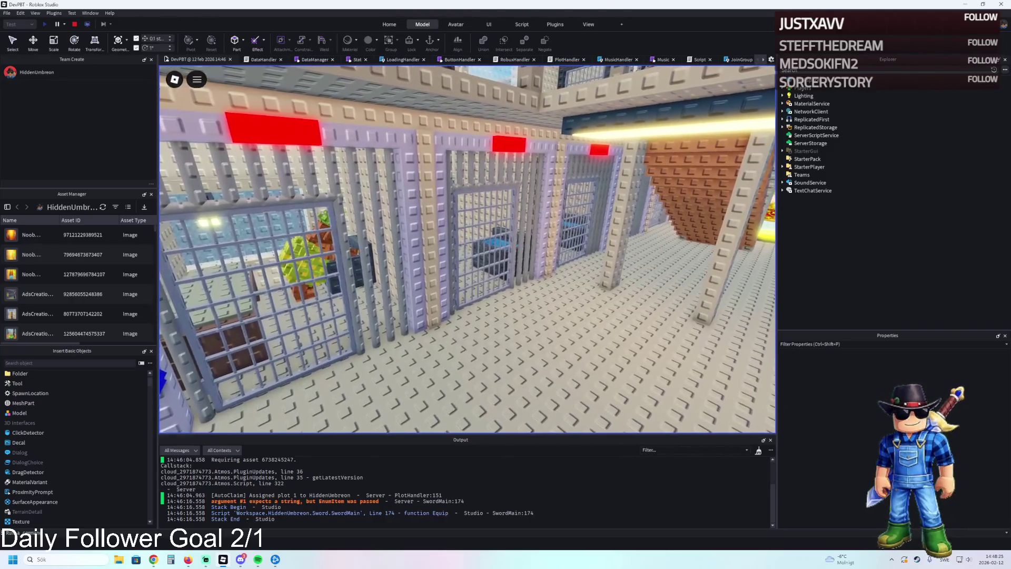
{"action": "key", "text": "super+shift+s"}
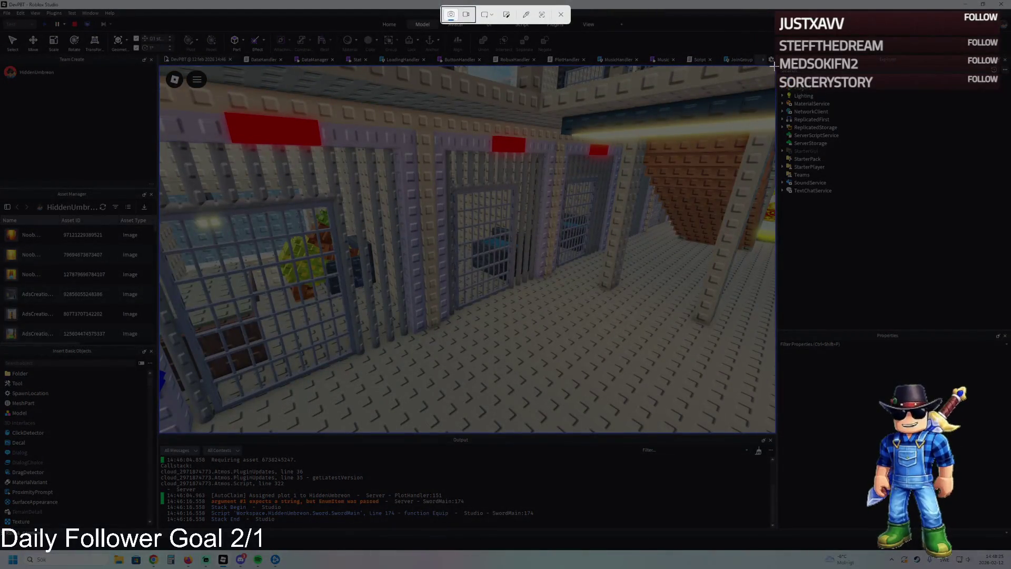
Drag the snip rectangle over the viewport to capture the barred cell corridor
{"action": "mouse_move", "coordinate": [773, 64]}
{"action": "left_mouse_down"}
{"action": "mouse_move", "coordinate": [379, 413]}
{"action": "mouse_move", "coordinate": [208, 434]}
{"action": "left_mouse_up"}
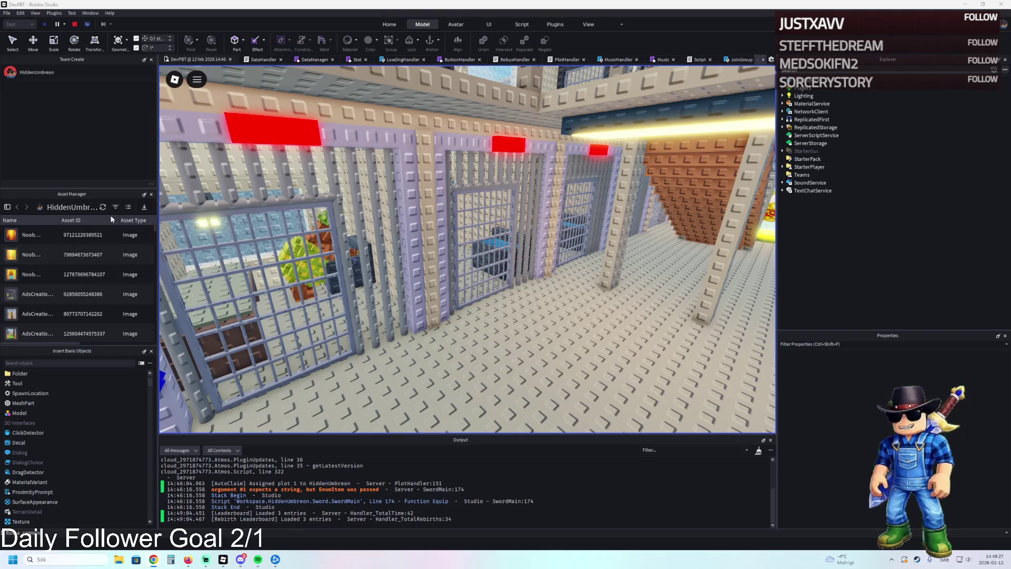
Browse Asset Manager to the Noob group's Images showing Screenshot.png, and close the import summary
{"action": "left_click", "coordinate": [8, 208]}
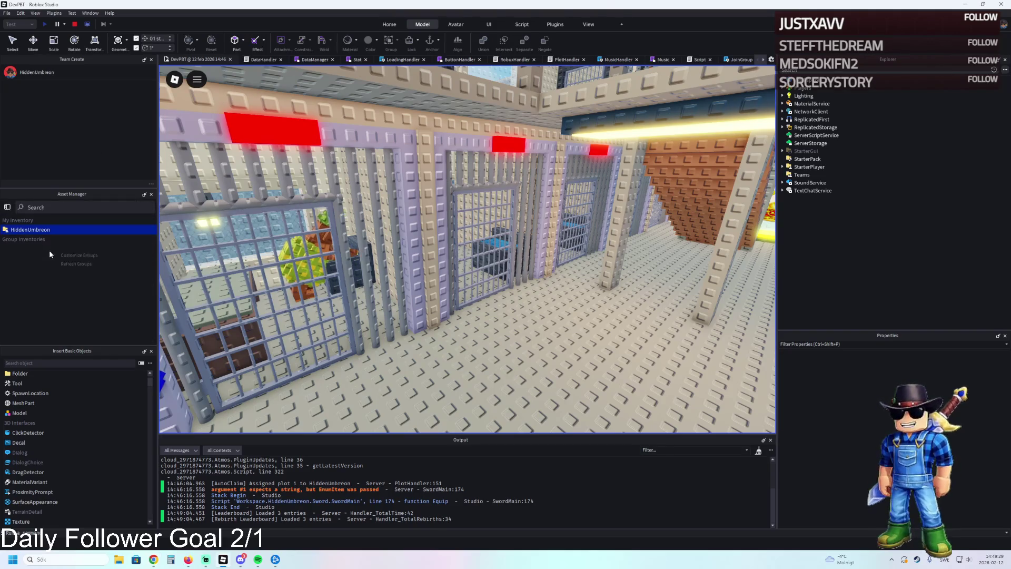
{"action": "left_click", "coordinate": [88, 264]}
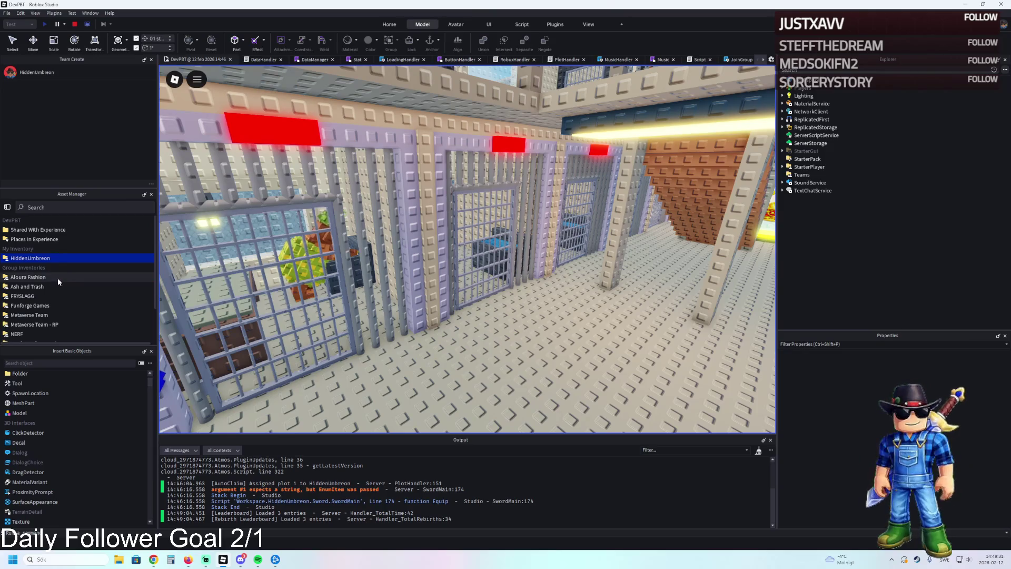
{"action": "left_click", "coordinate": [41, 321]}
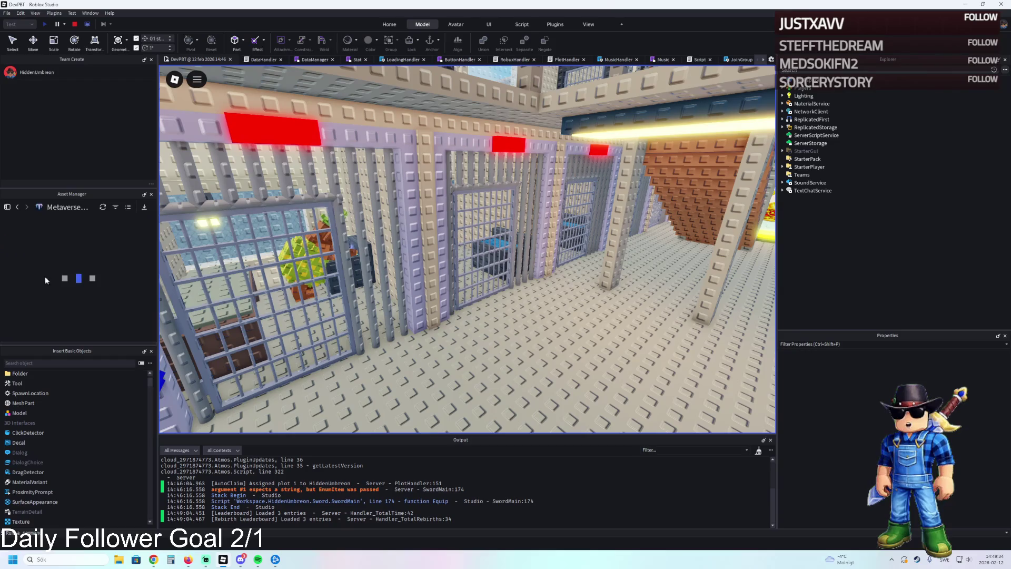
{"action": "left_click", "coordinate": [16, 208]}
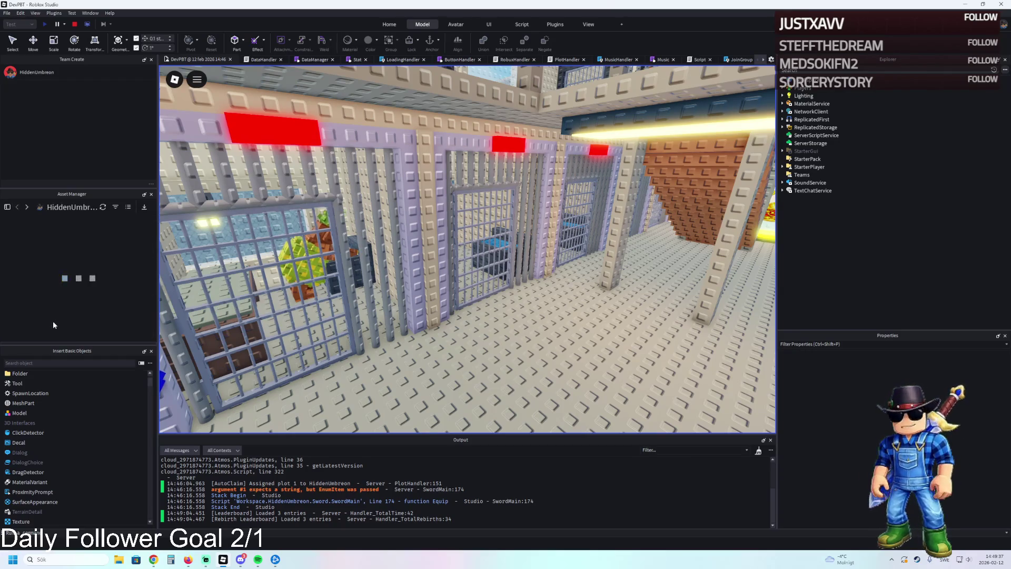
{"action": "left_click", "coordinate": [7, 207]}
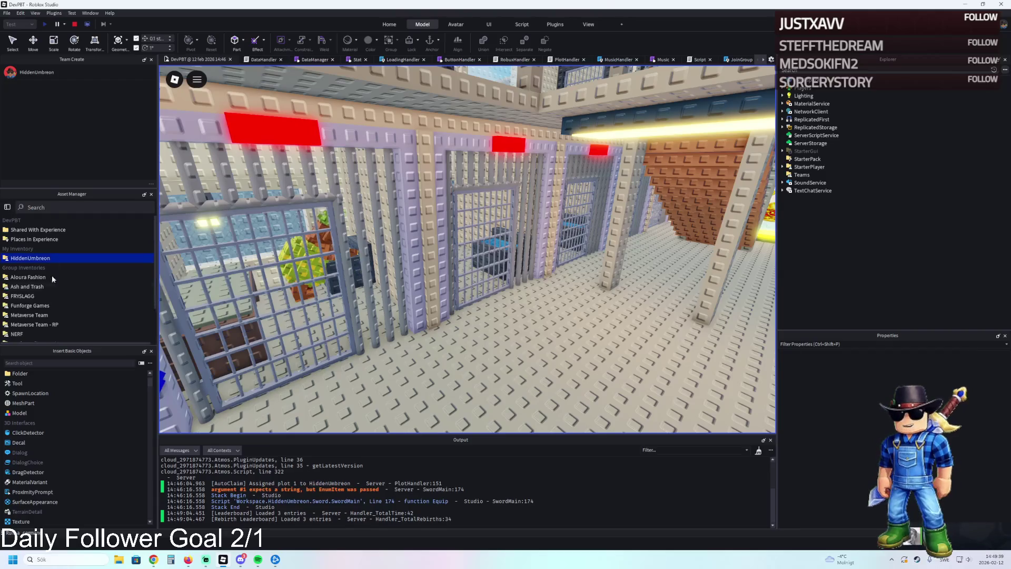
{"action": "scroll", "coordinate": [52, 327], "scroll_direction": "down", "scroll_amount": 2}
{"action": "left_click", "coordinate": [45, 317]}
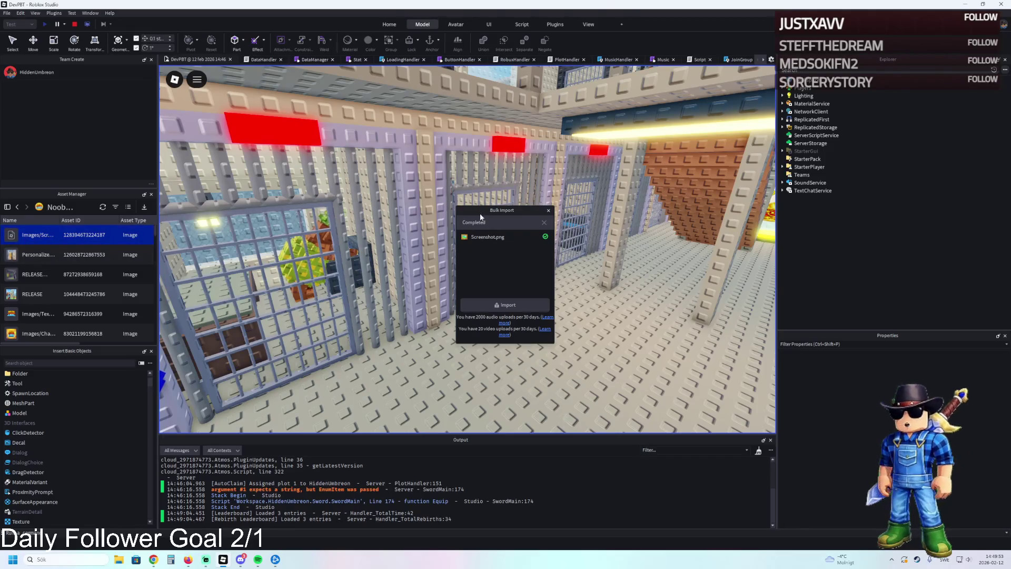
{"action": "left_click", "coordinate": [547, 211]}
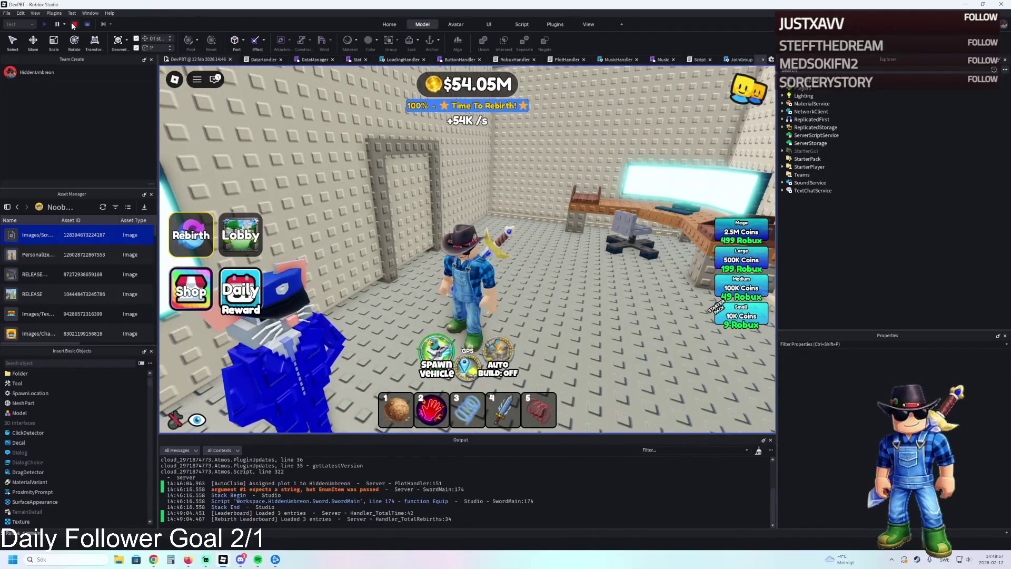
Stop the play-test and move the Folder out of model 1 directly under Prison
{"action": "left_click", "coordinate": [74, 24]}
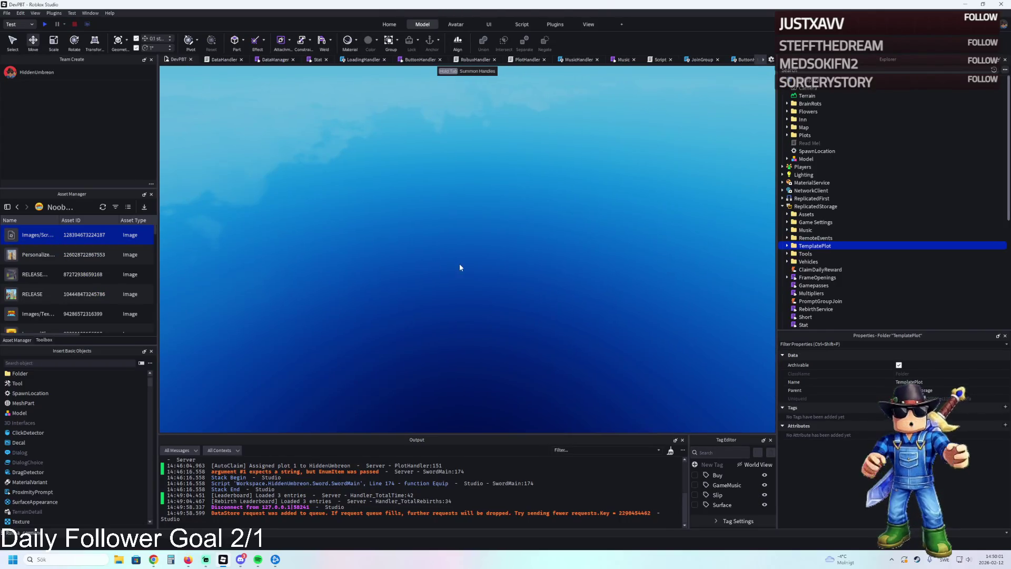
{"action": "key", "text": "ctrl+z"}
{"action": "scroll", "coordinate": [452, 262], "scroll_direction": "up", "scroll_amount": 8}
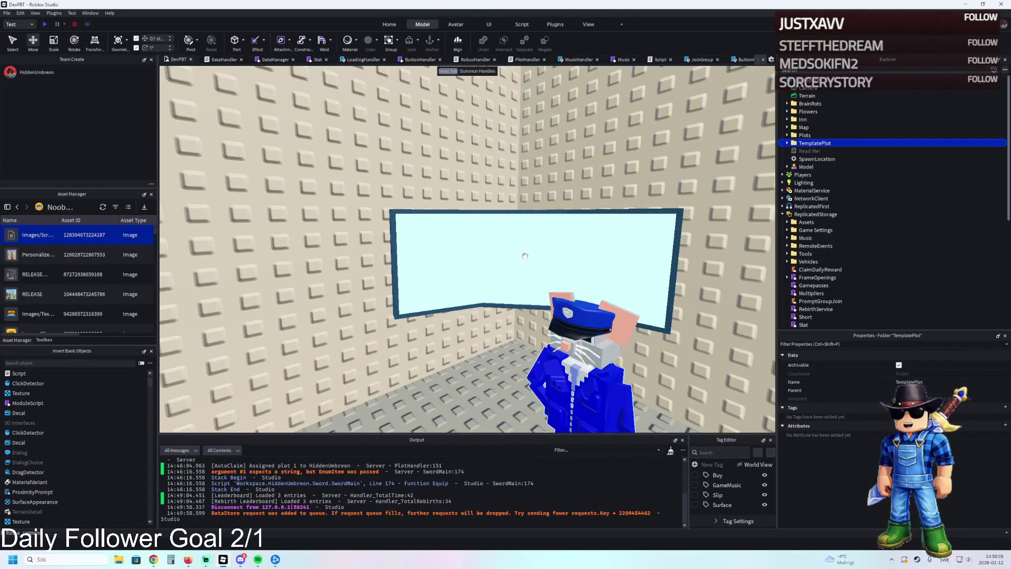
{"action": "left_click", "coordinate": [525, 256]}
{"action": "scroll", "coordinate": [516, 254], "scroll_direction": "up", "scroll_amount": 4}
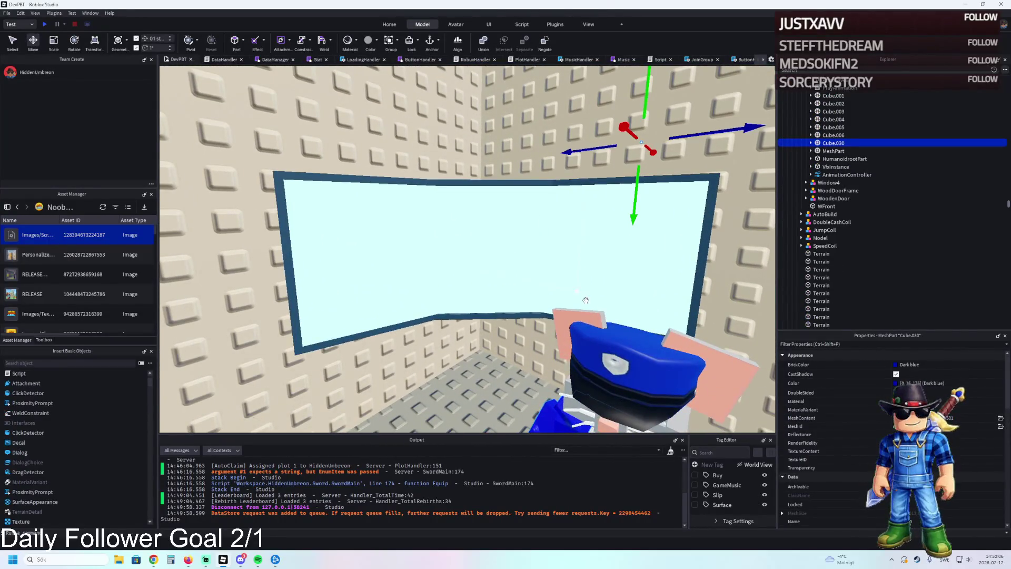
{"action": "scroll", "coordinate": [585, 300], "scroll_direction": "down", "scroll_amount": 5}
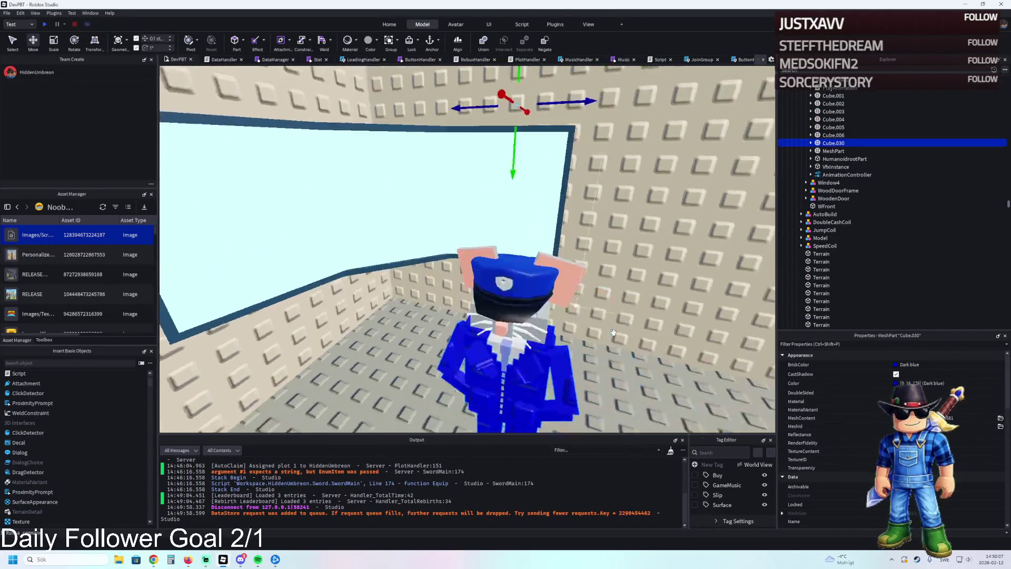
{"action": "left_click", "coordinate": [450, 259]}
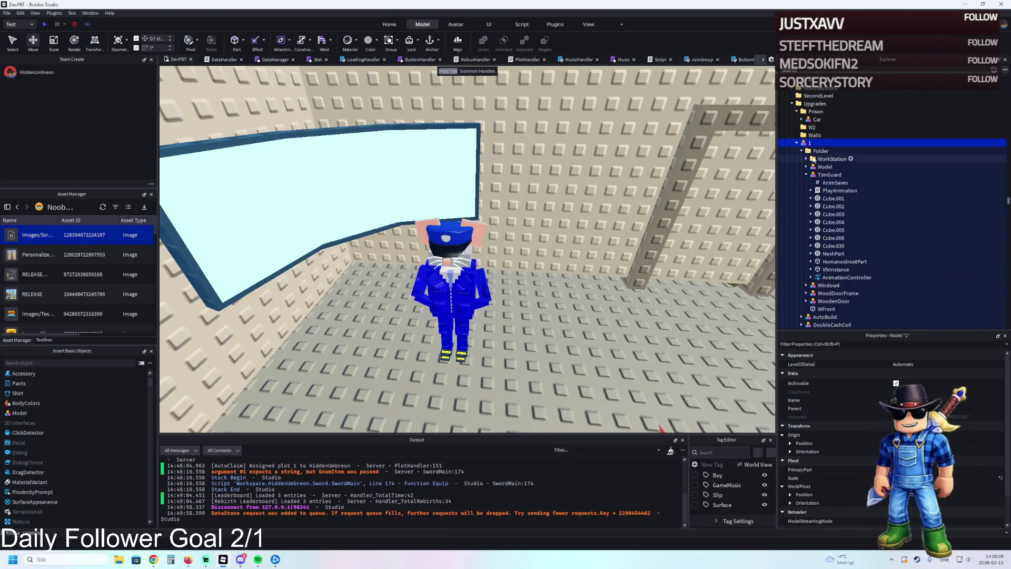
{"action": "left_click_drag", "start_coordinate": [820, 151], "coordinate": [814, 115]}
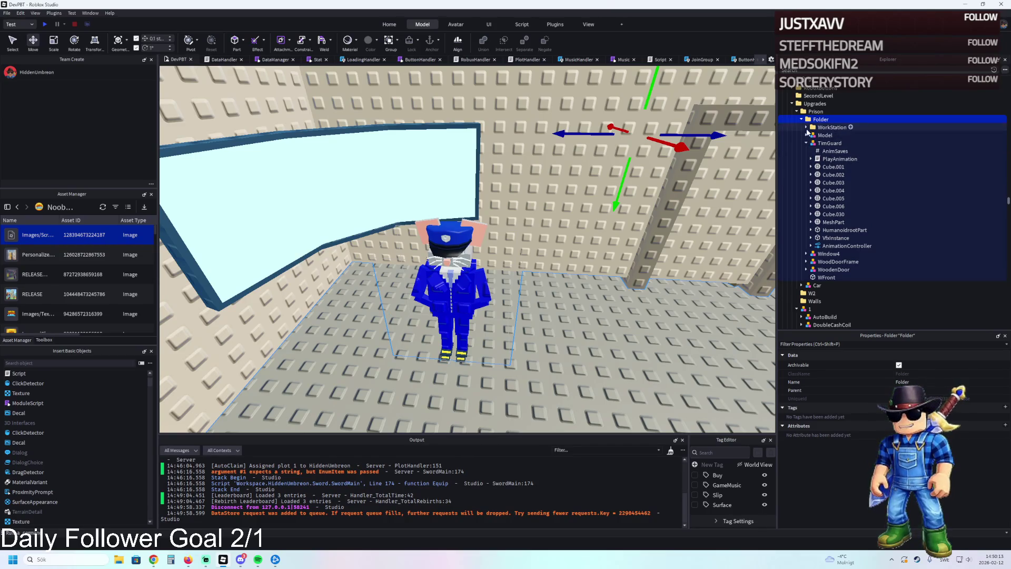
Shift TimGuard away from the curved window and centre the view on the middle pane
{"action": "left_click", "coordinate": [463, 305]}
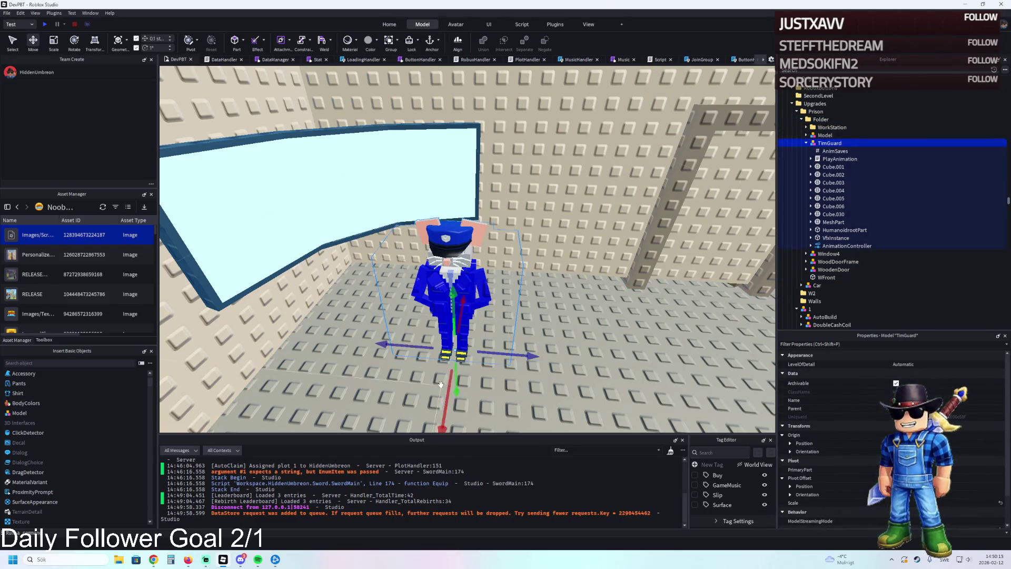
{"action": "left_click", "coordinate": [472, 375]}
{"action": "left_click", "coordinate": [452, 295]}
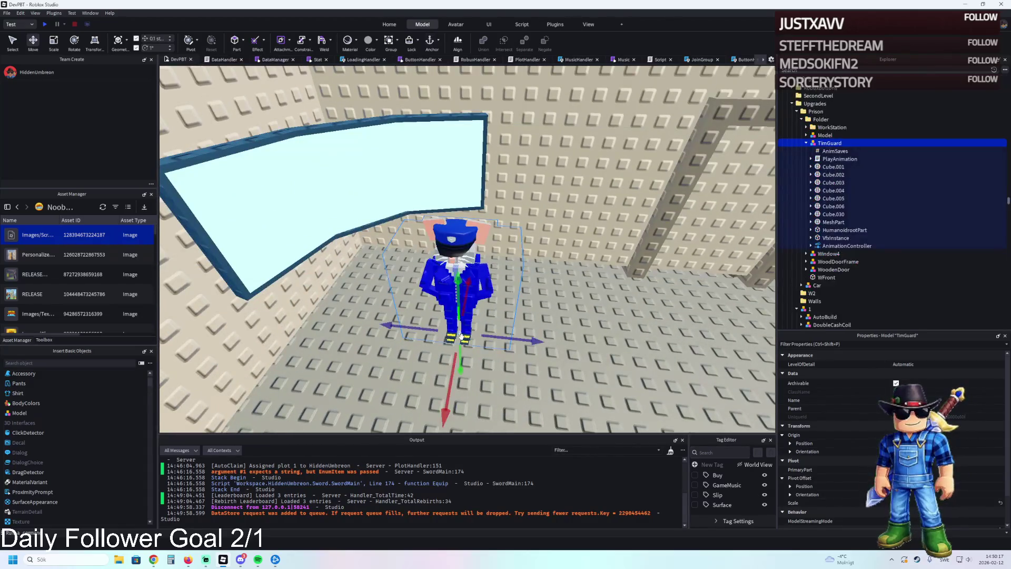
{"action": "mouse_move", "coordinate": [453, 337]}
{"action": "left_mouse_down"}
{"action": "mouse_move", "coordinate": [447, 400]}
{"action": "mouse_move", "coordinate": [455, 363]}
{"action": "left_mouse_up"}
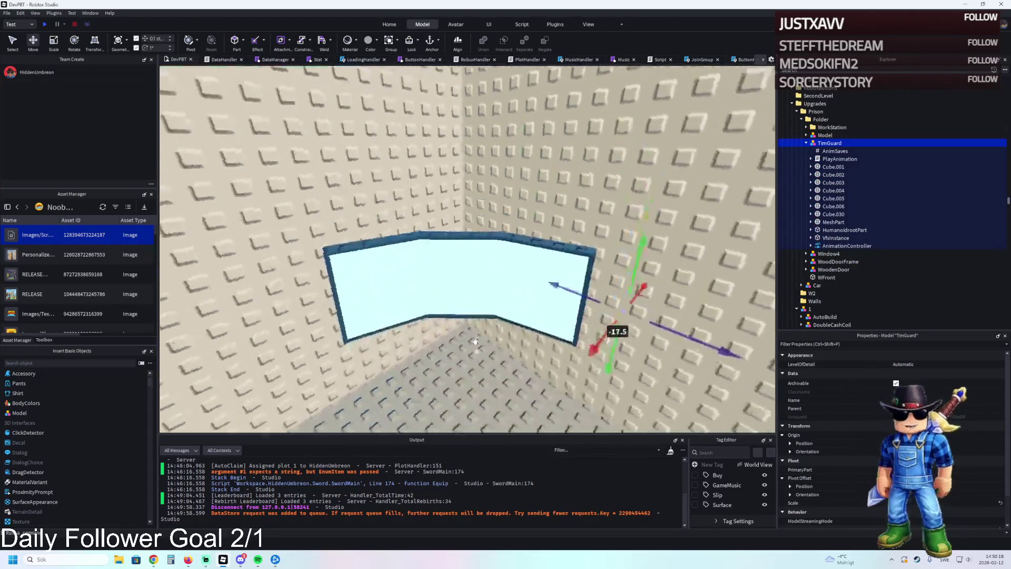
{"action": "left_click", "coordinate": [476, 293]}
{"action": "key", "text": "f"}
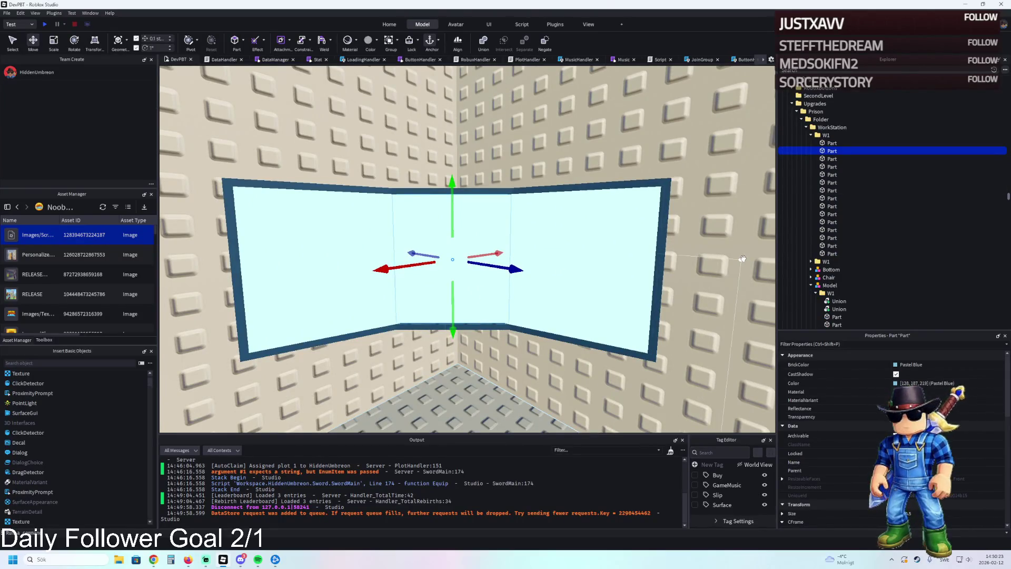
Add a Texture to the middle pane and paste the screenshot's asset id into ColorMapContent
{"action": "left_click", "coordinate": [841, 150]}
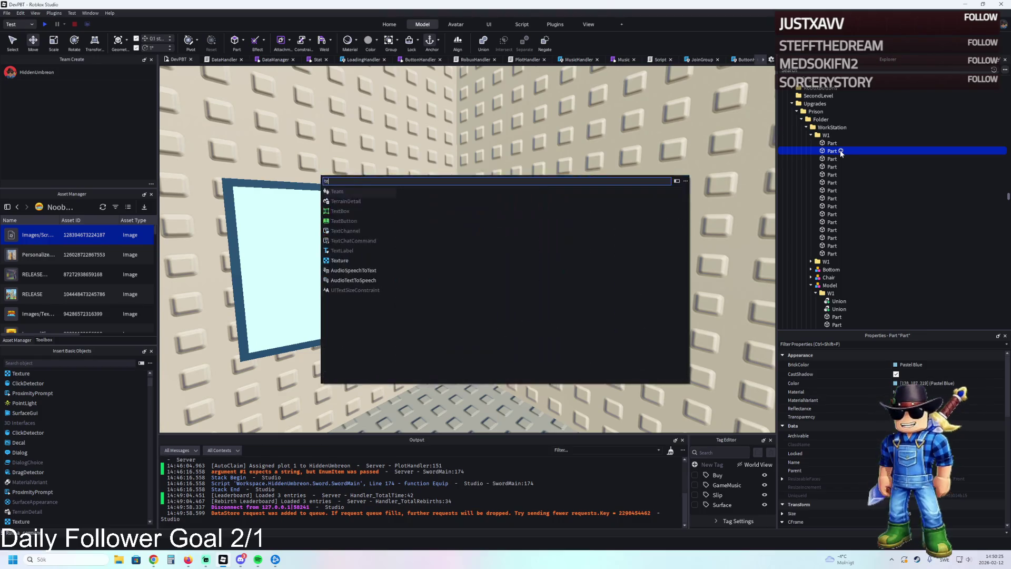
{"action": "type", "text": "tex"}
{"action": "left_click", "coordinate": [347, 240]}
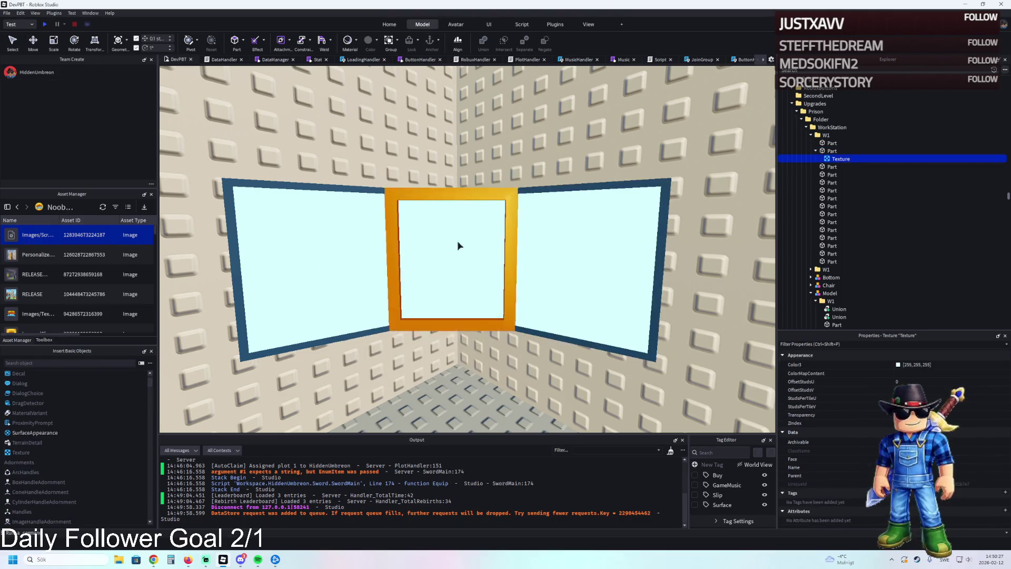
{"action": "left_click", "coordinate": [910, 373]}
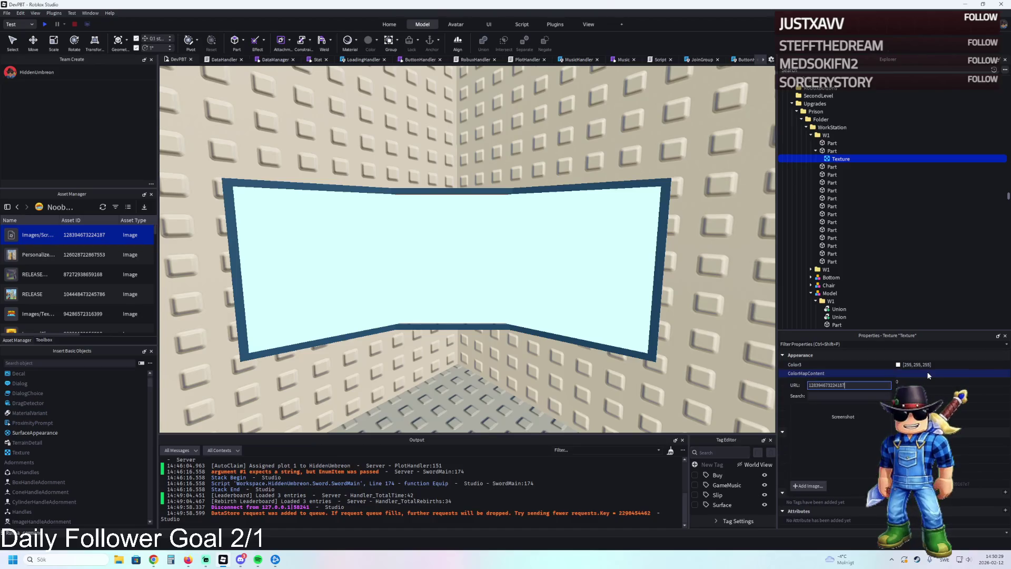
{"action": "key", "text": "ctrl+v"}
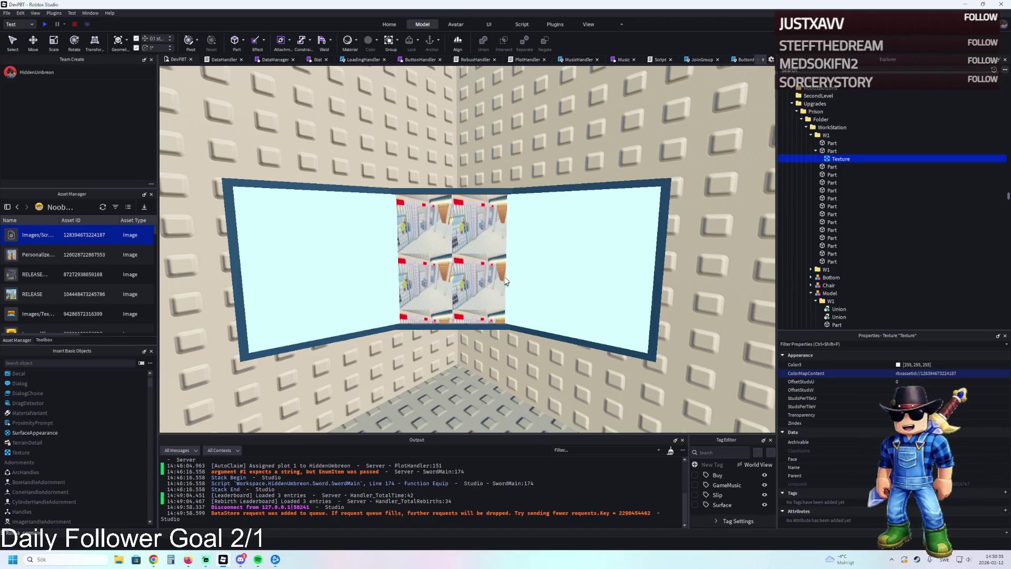
Set the Texture's StudsPerTileV to 4 and confirm StudsPerTileU
{"action": "left_click", "coordinate": [811, 398]}
{"action": "left_click", "coordinate": [835, 150]}
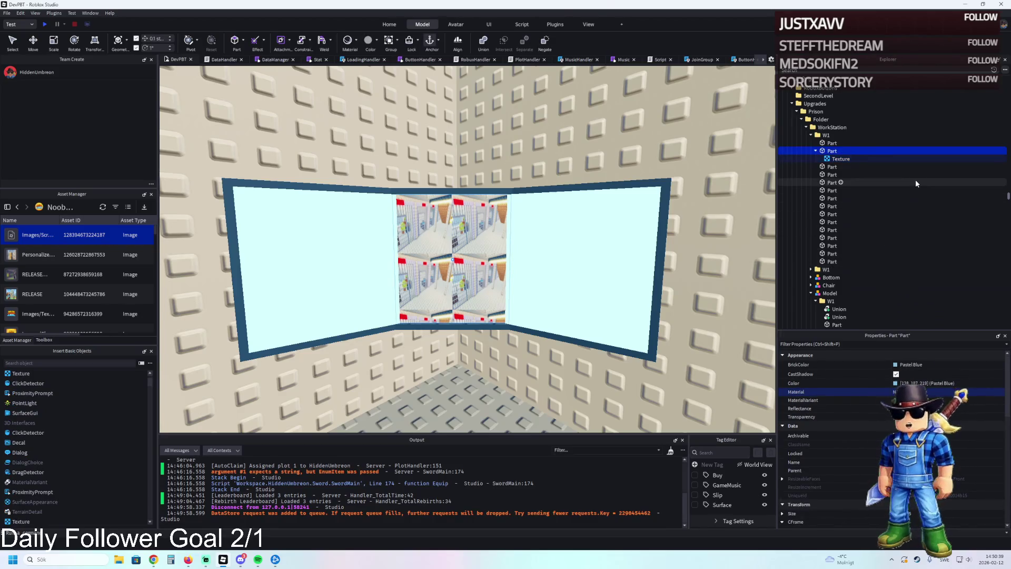
{"action": "left_click", "coordinate": [842, 158]}
{"action": "left_click", "coordinate": [927, 398]}
{"action": "type", "text": "4"}
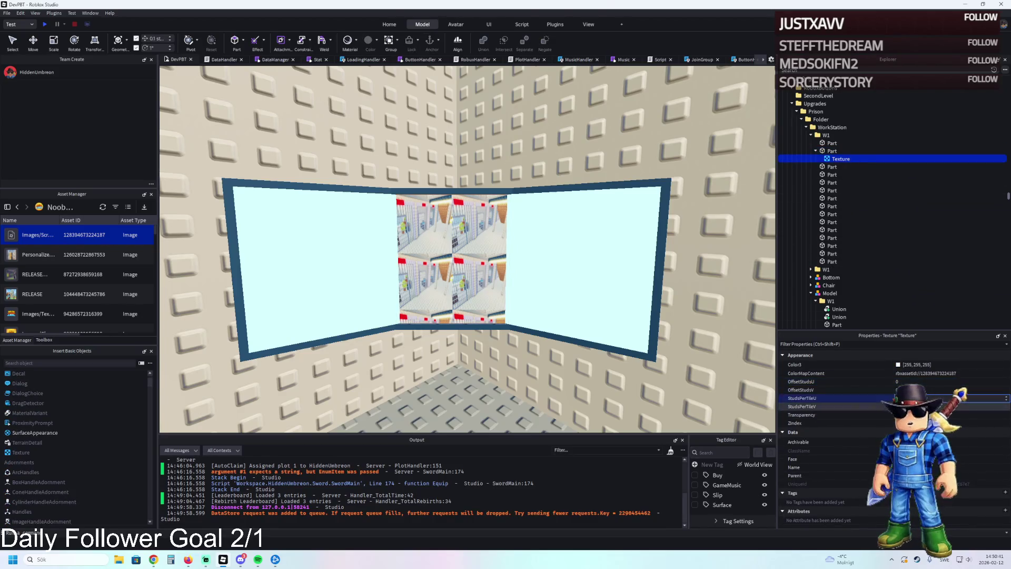
{"action": "left_click", "coordinate": [927, 406]}
{"action": "key", "text": "Return"}
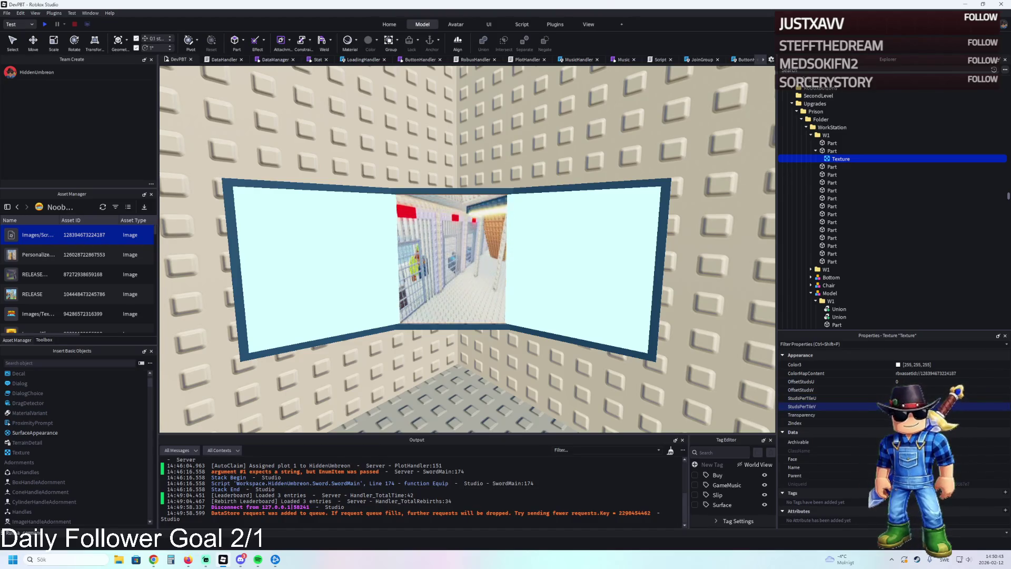
{"action": "left_click", "coordinate": [926, 397]}
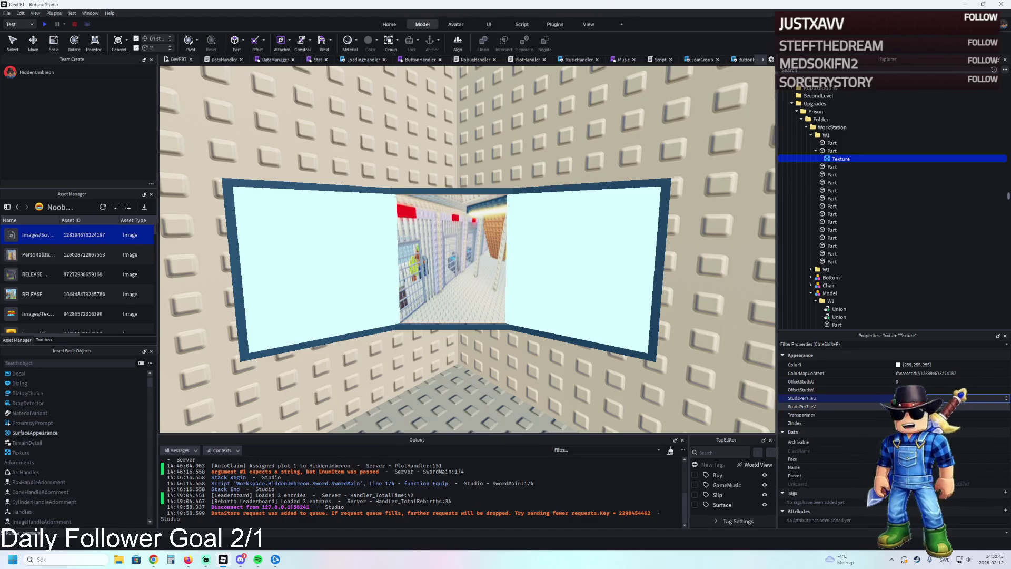
{"action": "key", "text": "Return"}
Fine-tune StudsPerTileV and StudsPerTileU so the screenshot fills the pane, then inspect it closely
{"action": "left_click", "coordinate": [927, 405]}
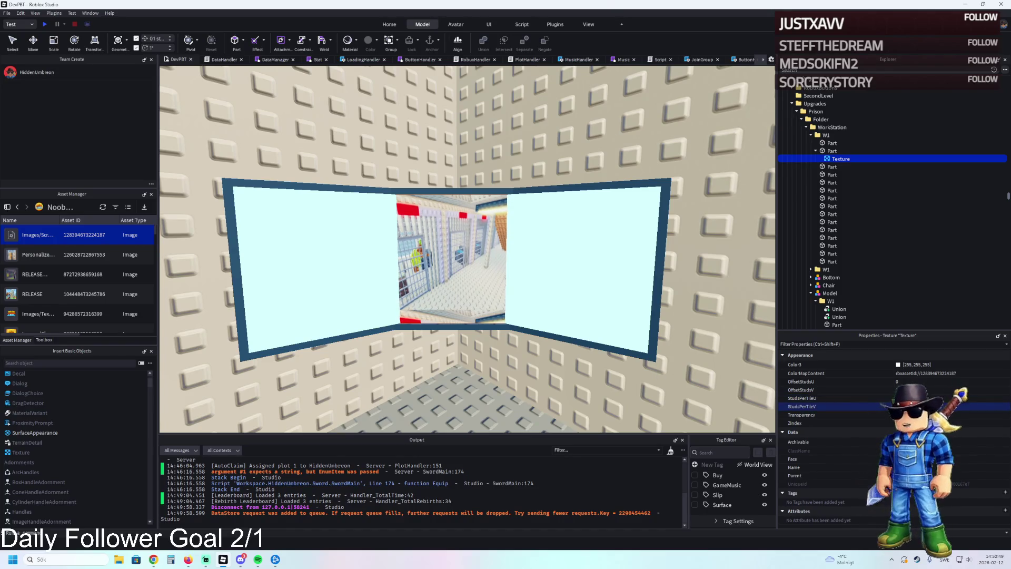
{"action": "left_click", "coordinate": [926, 406]}
{"action": "left_click", "coordinate": [926, 398]}
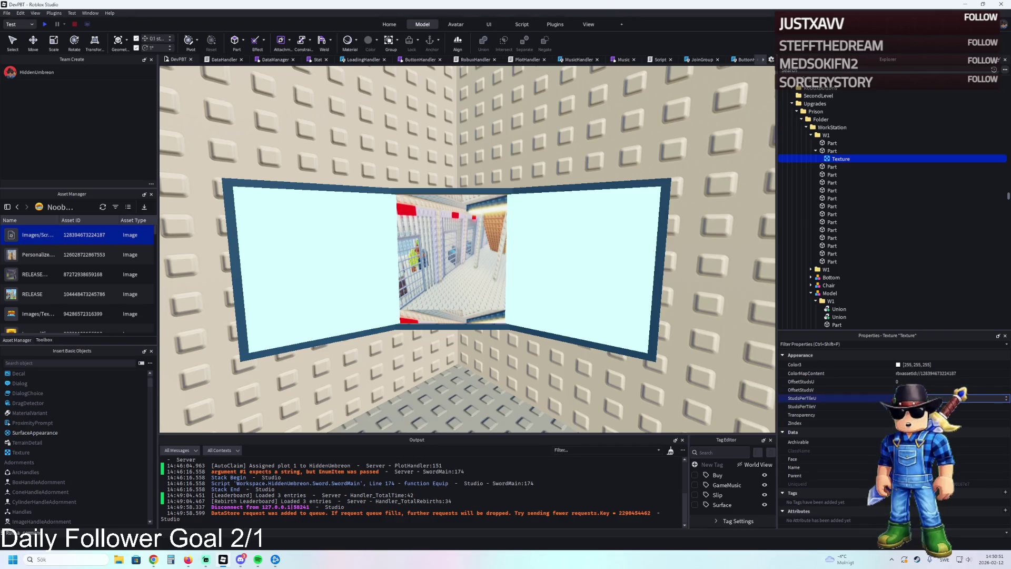
{"action": "left_click", "coordinate": [926, 406]}
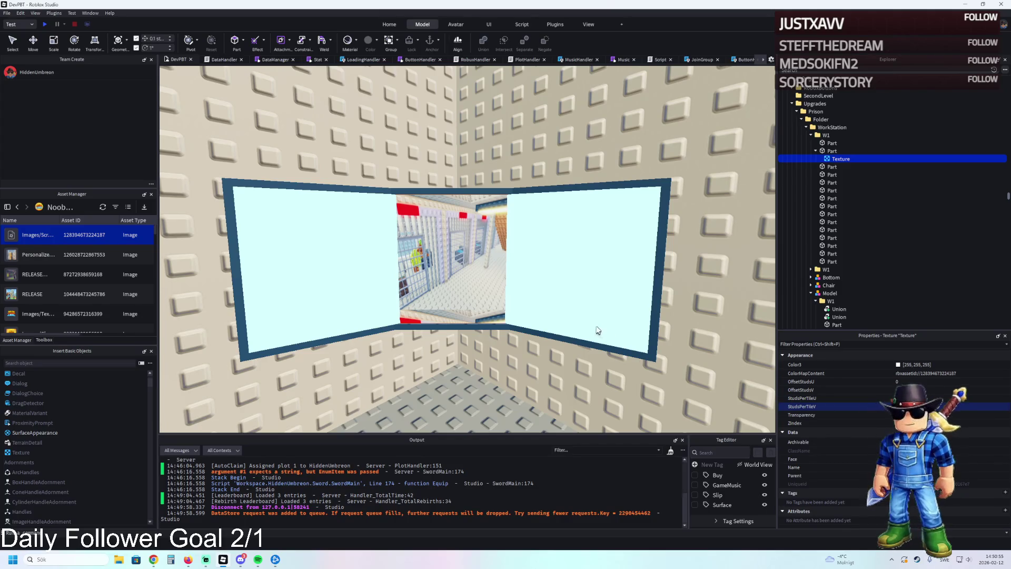
{"action": "left_click", "coordinate": [942, 406]}
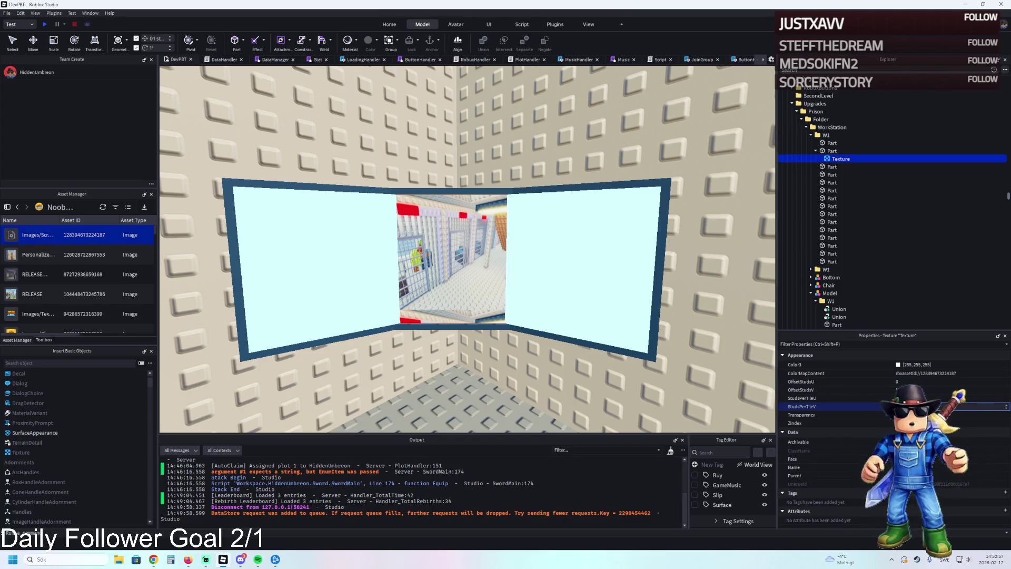
{"action": "key", "text": "Return"}
{"action": "left_click", "coordinate": [821, 397]}
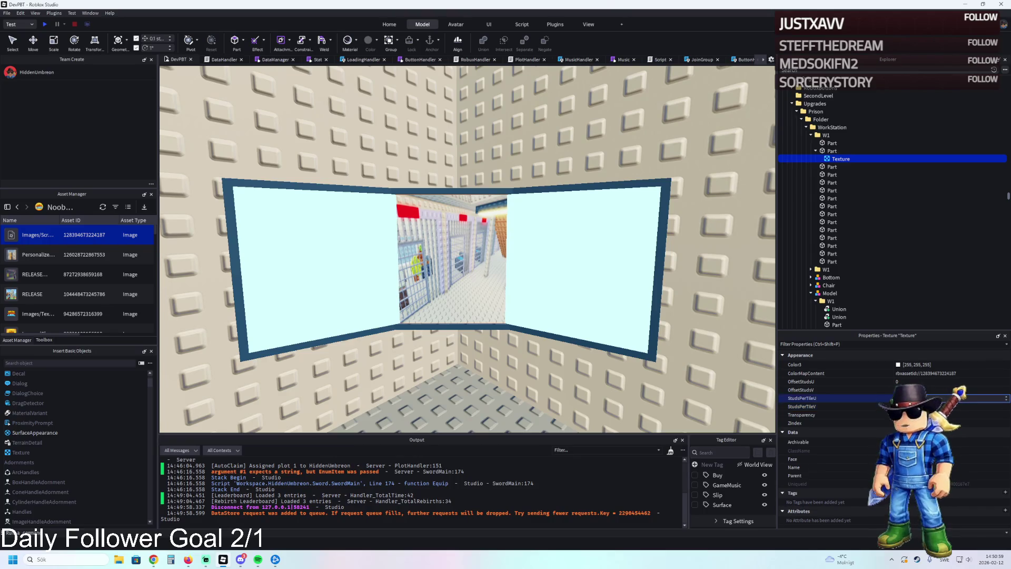
{"action": "key", "text": "w"}
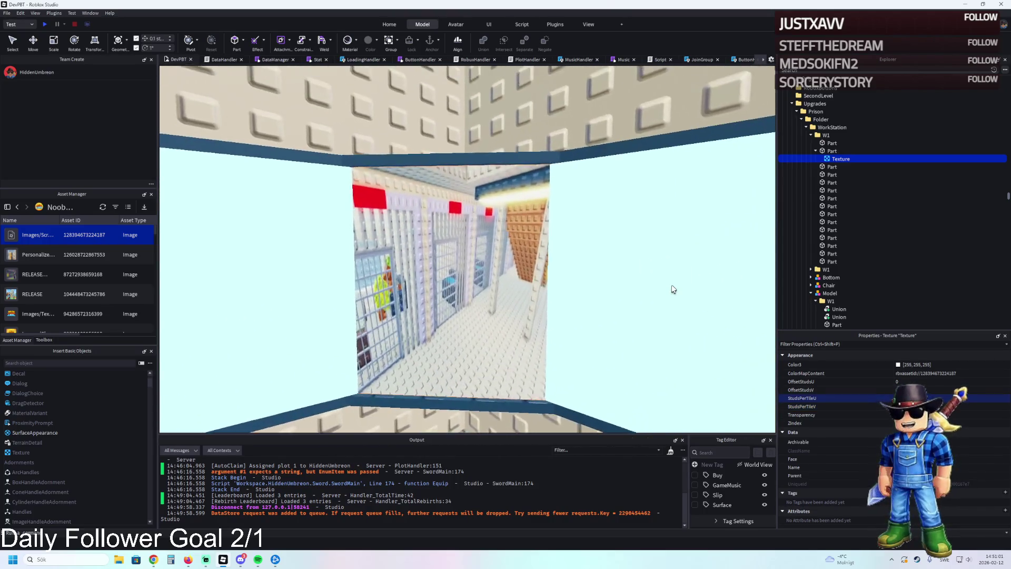
{"action": "key", "text": "w"}
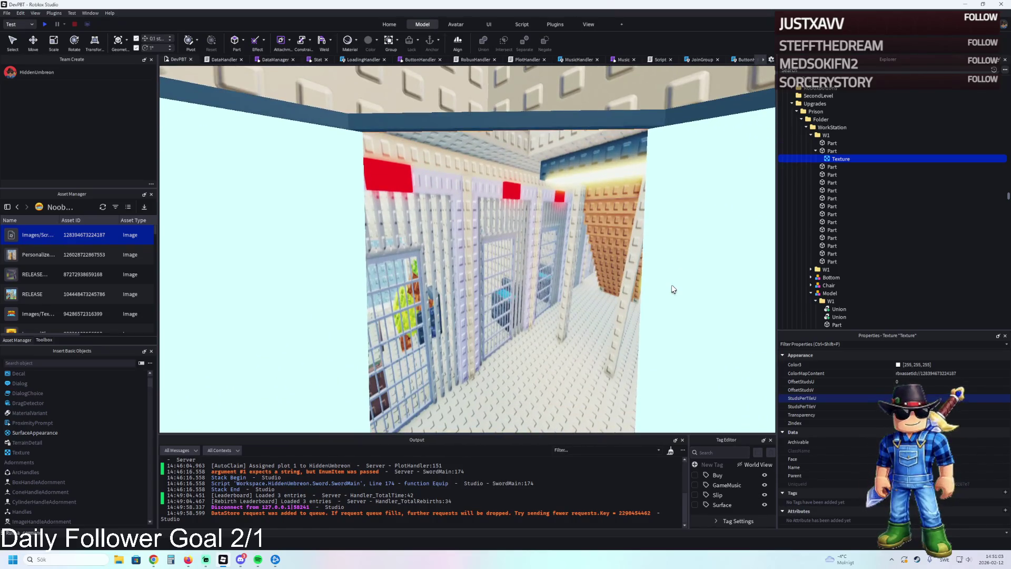
{"action": "key", "text": "s"}
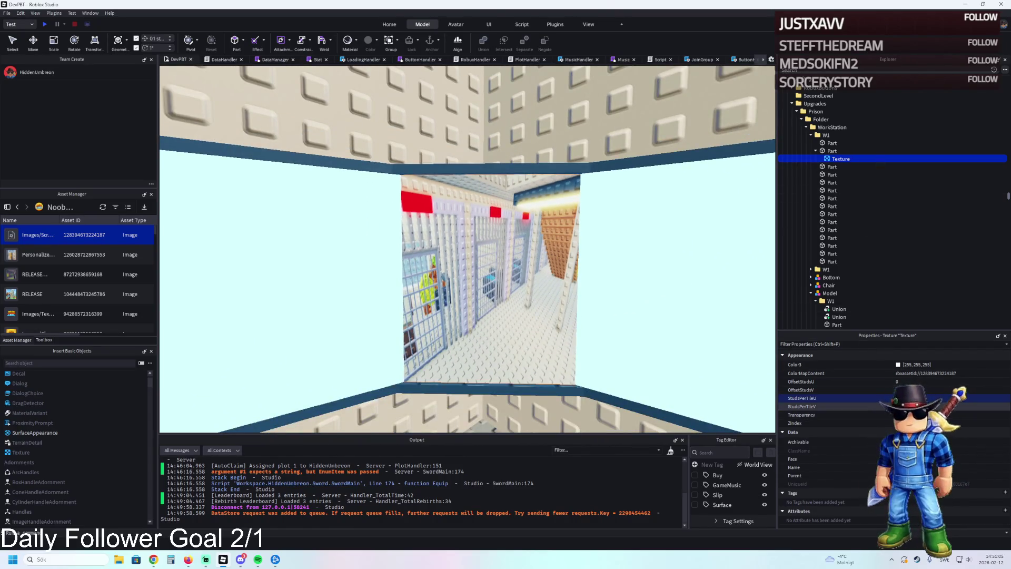
Set the Texture's Color3 to a muted grey-green of 119, 135, 131
{"action": "left_click", "coordinate": [898, 364]}
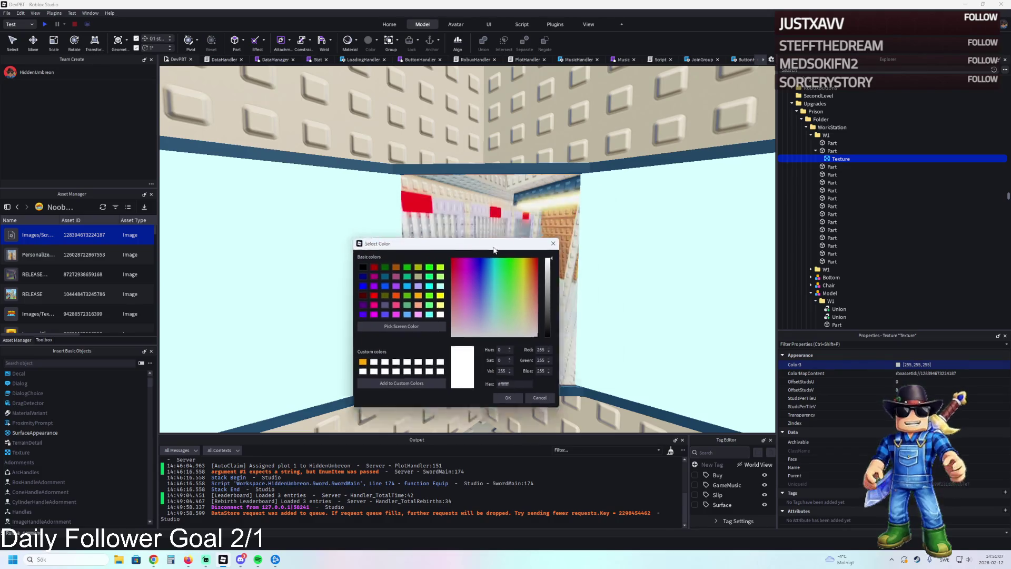
{"action": "left_click_drag", "start_coordinate": [494, 250], "coordinate": [311, 361]}
{"action": "left_click", "coordinate": [297, 416]}
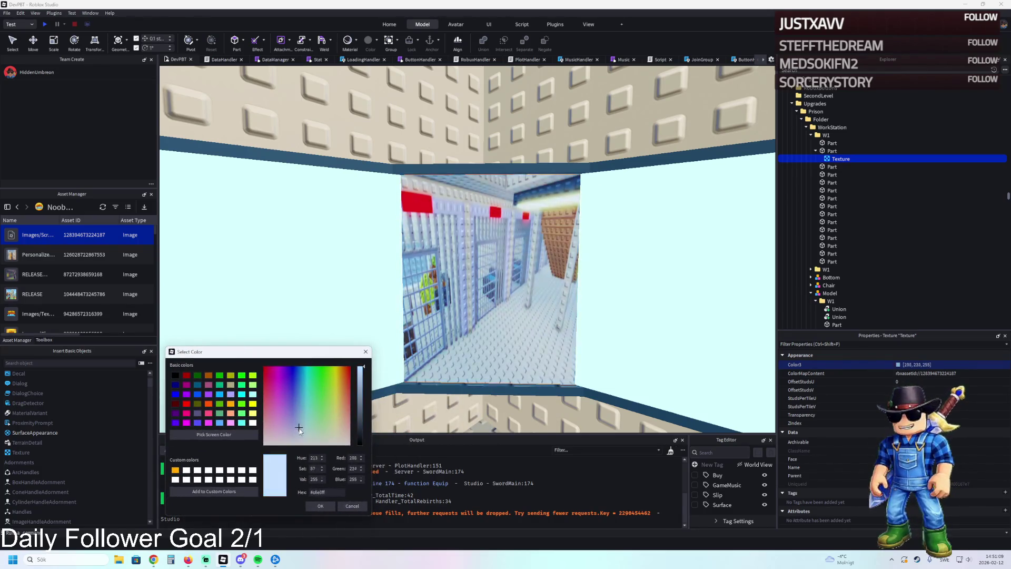
{"action": "mouse_move", "coordinate": [297, 417]}
{"action": "left_mouse_down"}
{"action": "mouse_move", "coordinate": [287, 420]}
{"action": "mouse_move", "coordinate": [341, 435]}
{"action": "mouse_move", "coordinate": [310, 436]}
{"action": "left_mouse_up"}
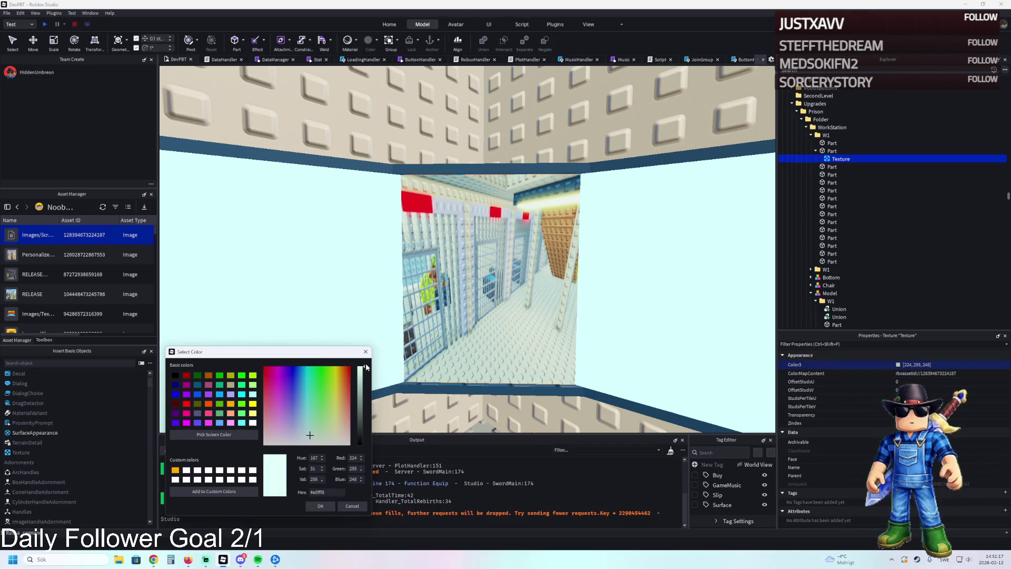
{"action": "left_click_drag", "start_coordinate": [362, 367], "coordinate": [361, 406]}
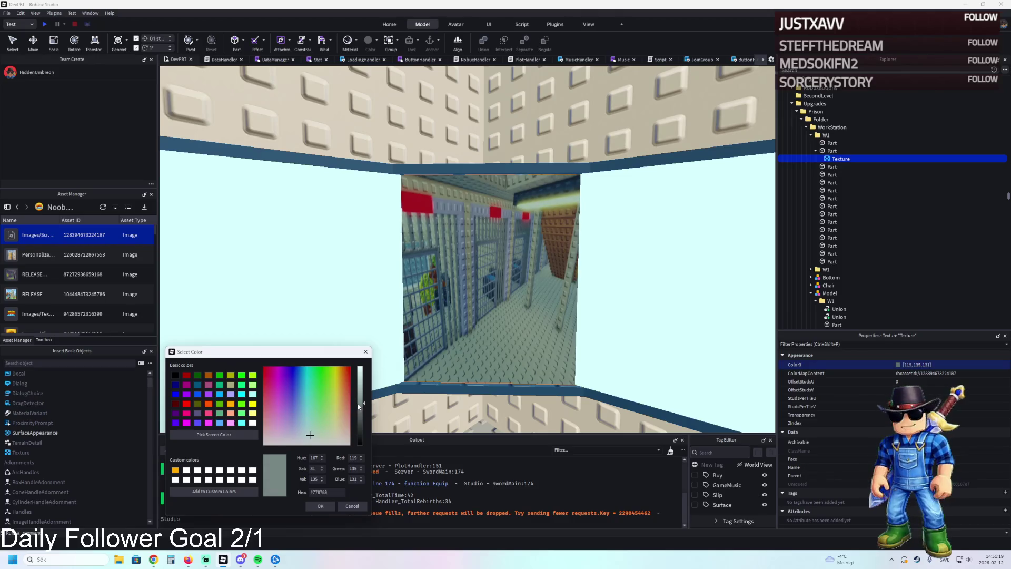
{"action": "key", "text": "Return"}
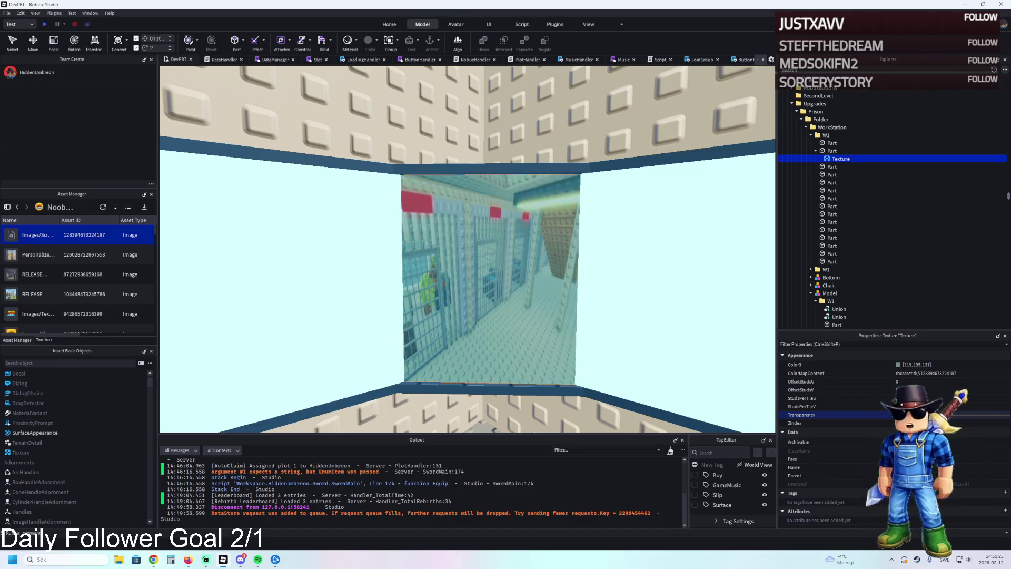
{"action": "scroll", "coordinate": [535, 339], "scroll_direction": "down", "scroll_amount": 5}
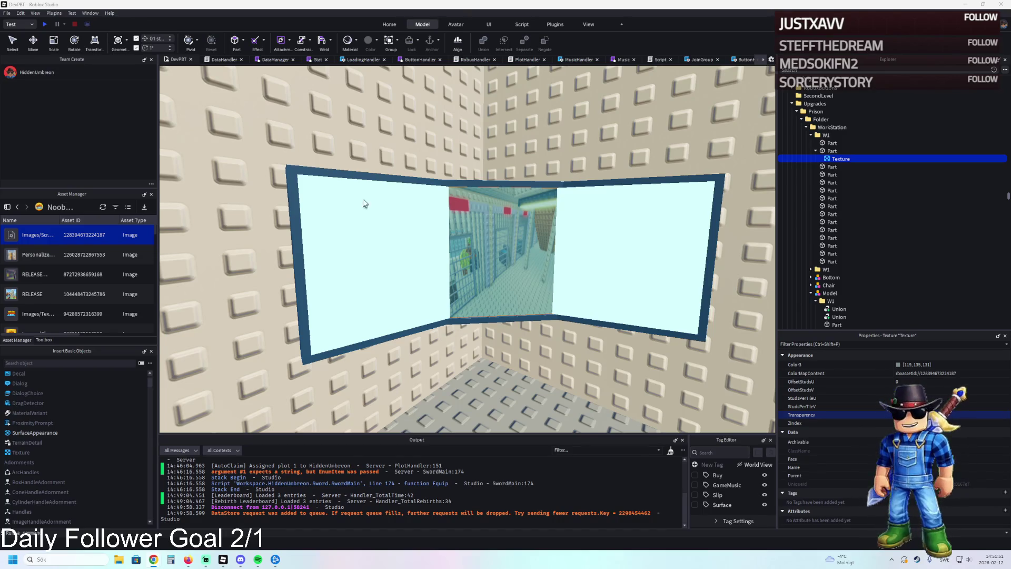
{"action": "scroll", "coordinate": [362, 203], "scroll_direction": "down", "scroll_amount": 3}
{"action": "scroll", "coordinate": [533, 195], "scroll_direction": "up", "scroll_amount": 6}
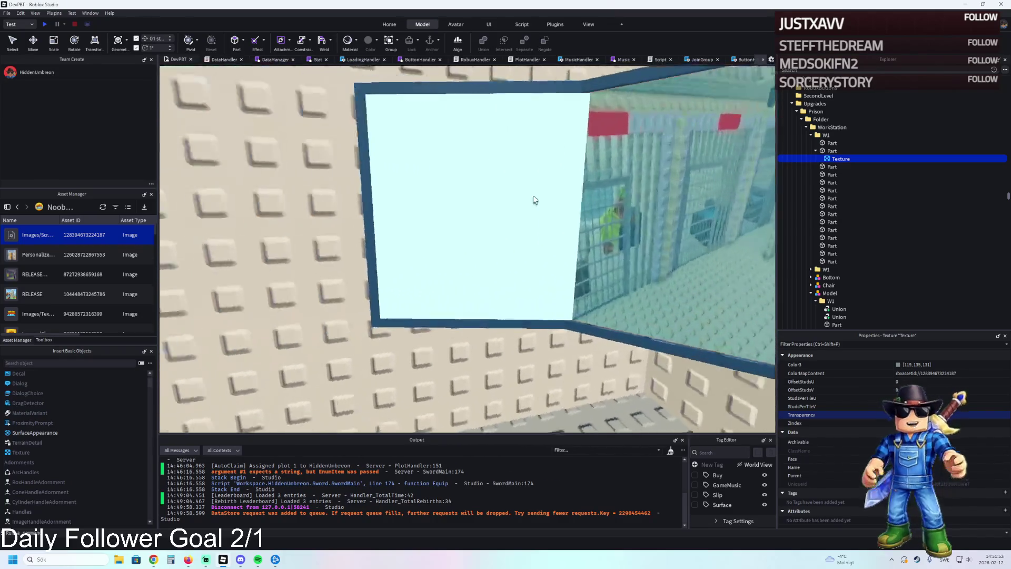
{"action": "scroll", "coordinate": [534, 200], "scroll_direction": "down", "scroll_amount": 4}
{"action": "scroll", "coordinate": [534, 197], "scroll_direction": "up", "scroll_amount": 4}
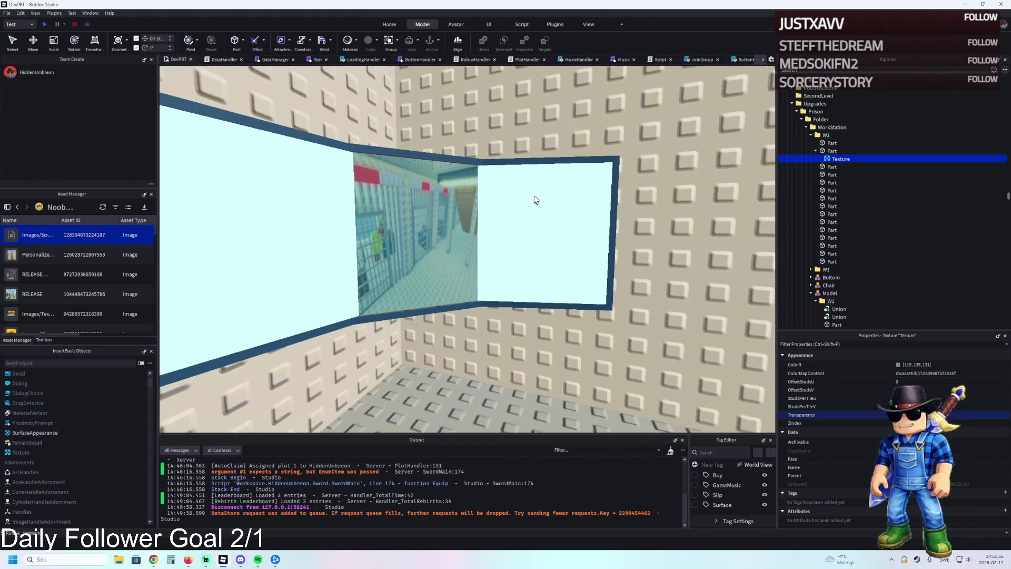
{"action": "scroll", "coordinate": [535, 200], "scroll_direction": "down", "scroll_amount": 8}
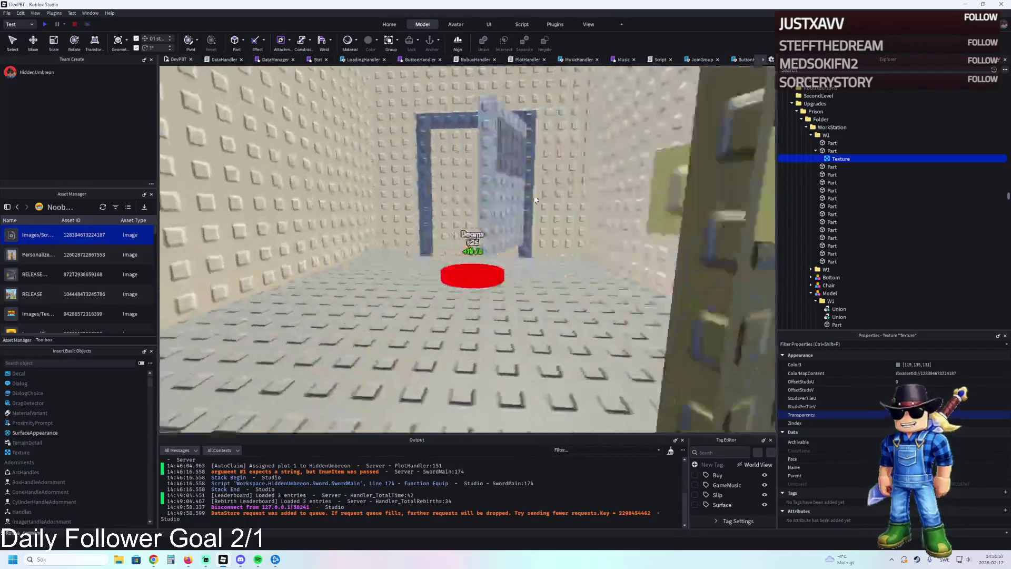
{"action": "scroll", "coordinate": [534, 200], "scroll_direction": "up", "scroll_amount": 10}
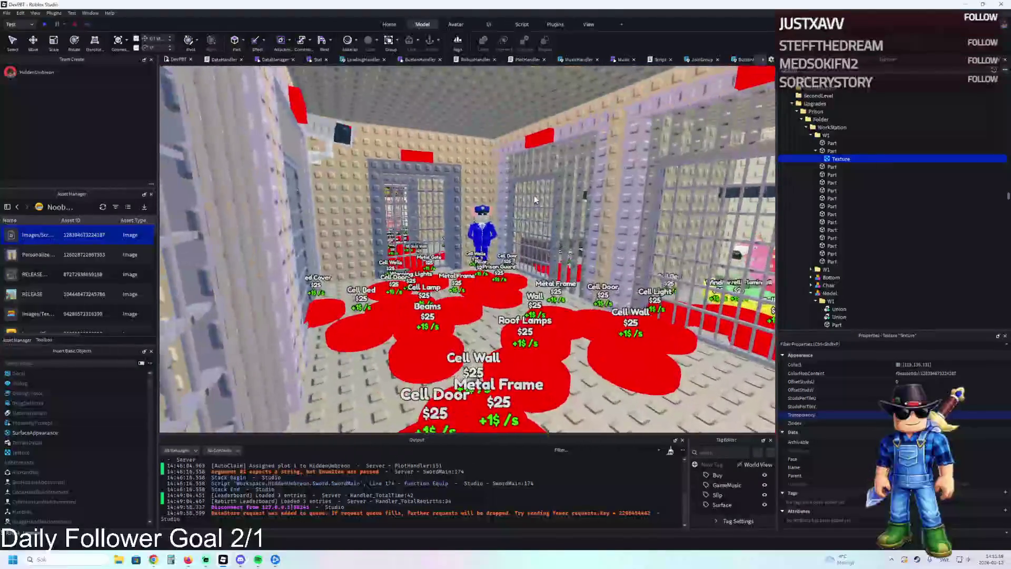
{"action": "scroll", "coordinate": [534, 199], "scroll_direction": "up", "scroll_amount": 10}
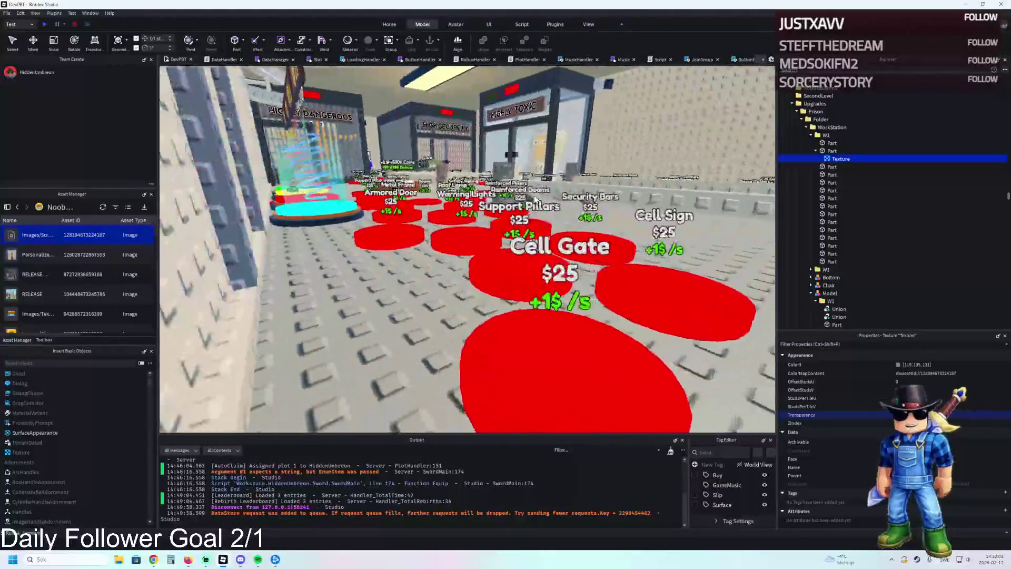
{"action": "scroll", "coordinate": [534, 199], "scroll_direction": "up", "scroll_amount": 10}
Select the WBack wall piece with the Move tool and duplicate it
{"action": "left_click", "coordinate": [809, 105]}
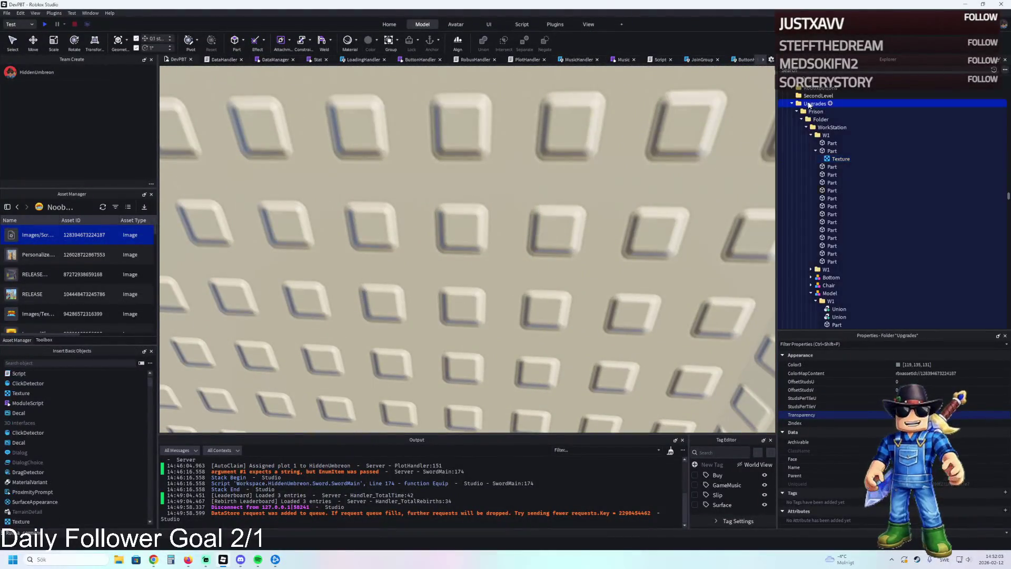
{"action": "key", "text": "Left"}
{"action": "key", "text": "Left"}
{"action": "key", "text": "Left"}
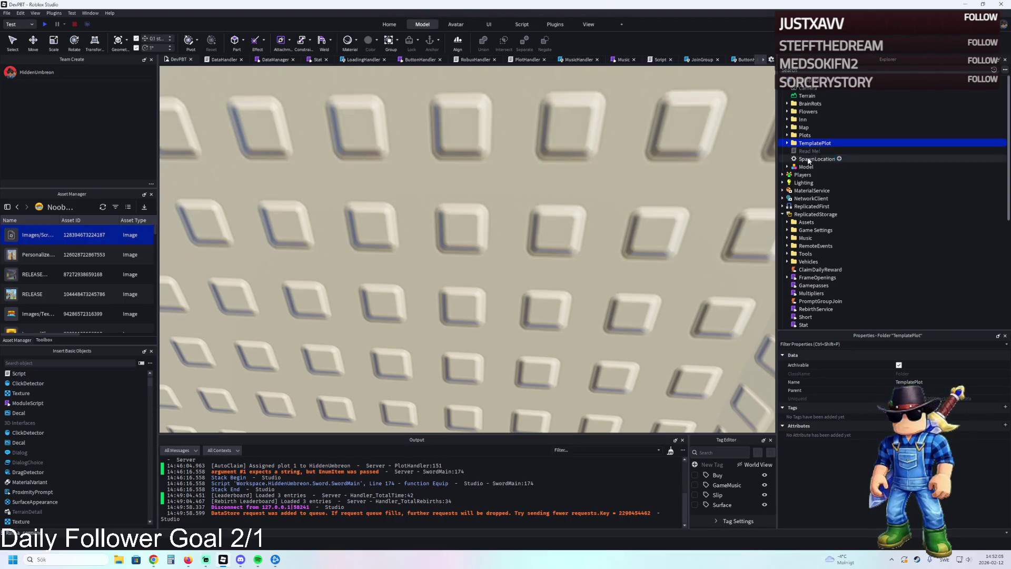
{"action": "left_click_drag", "start_coordinate": [809, 146], "coordinate": [806, 217]}
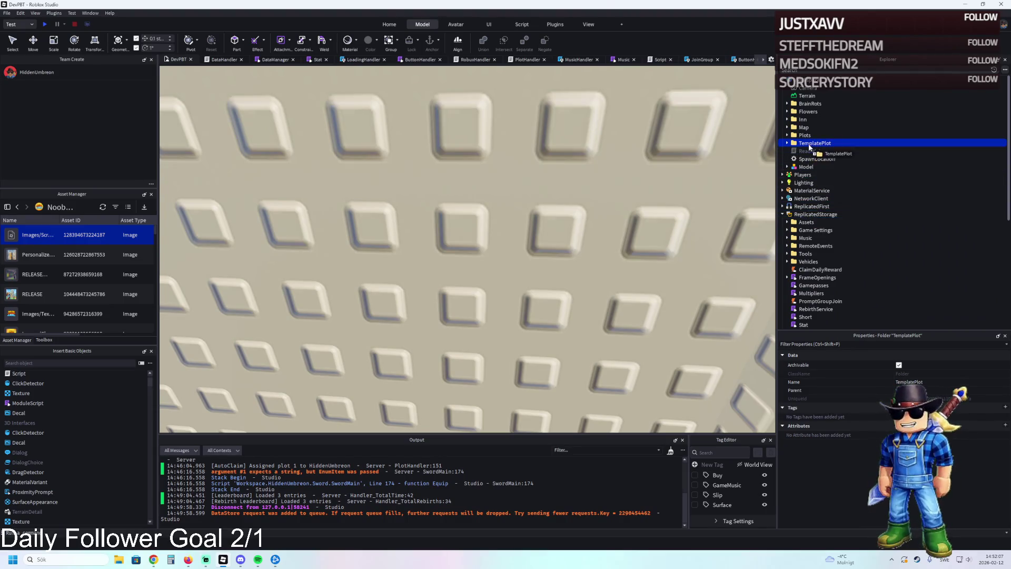
{"action": "key", "text": "f"}
{"action": "scroll", "coordinate": [498, 167], "scroll_direction": "down", "scroll_amount": 5}
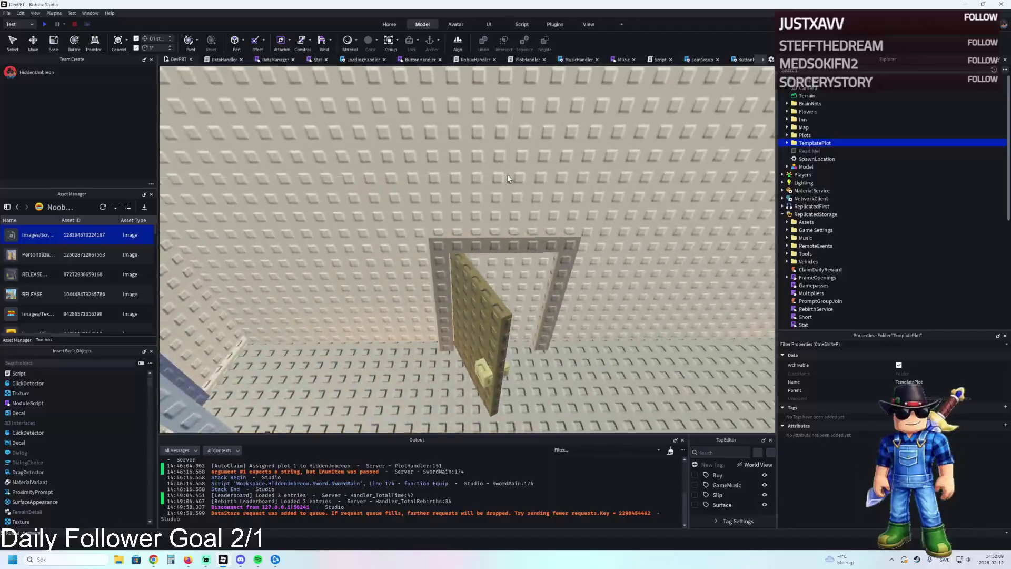
{"action": "key", "text": "ctrl+2"}
{"action": "left_click", "coordinate": [557, 169]}
{"action": "scroll", "coordinate": [557, 168], "scroll_direction": "up", "scroll_amount": 3}
{"action": "key", "text": "d"}
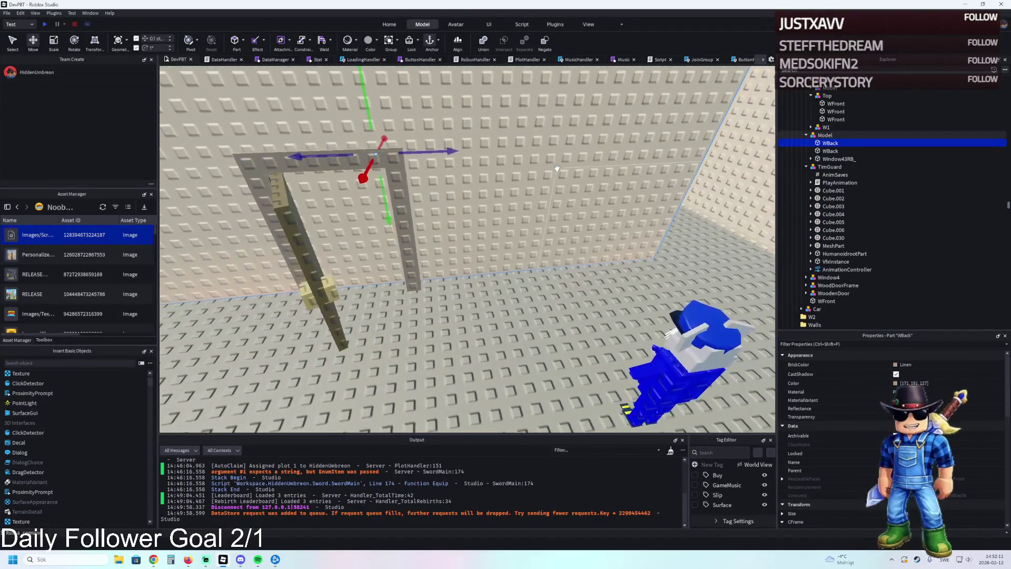
{"action": "key", "text": "ctrl+d"}
Switch to Scale, reselect the original WBack and duplicate it once more
{"action": "key", "text": "ctrl+3"}
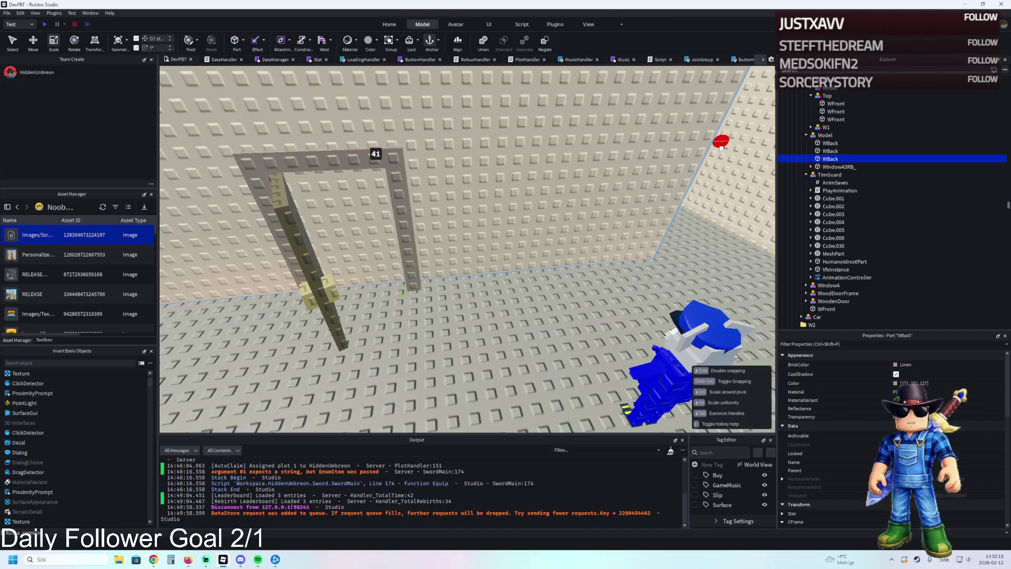
{"action": "scroll", "coordinate": [520, 200], "scroll_direction": "up", "scroll_amount": 5}
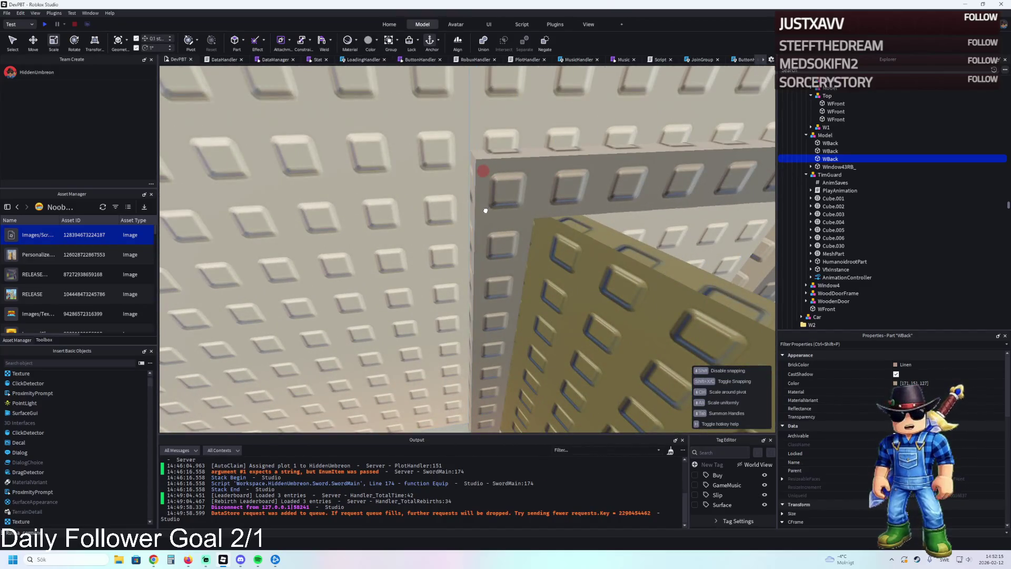
{"action": "scroll", "coordinate": [485, 211], "scroll_direction": "down", "scroll_amount": 5}
{"action": "left_click", "coordinate": [378, 200]}
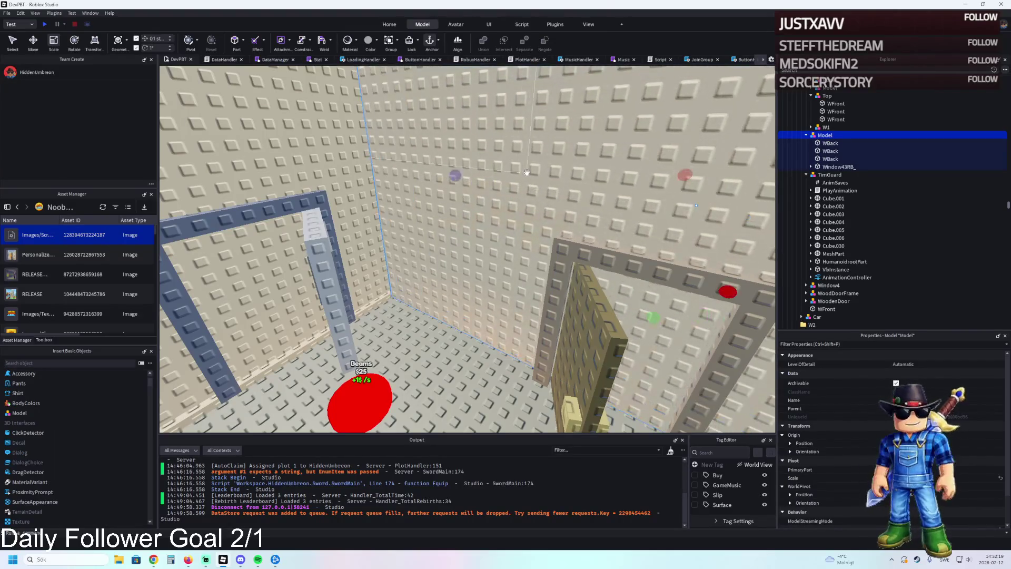
{"action": "left_click", "coordinate": [432, 188]}
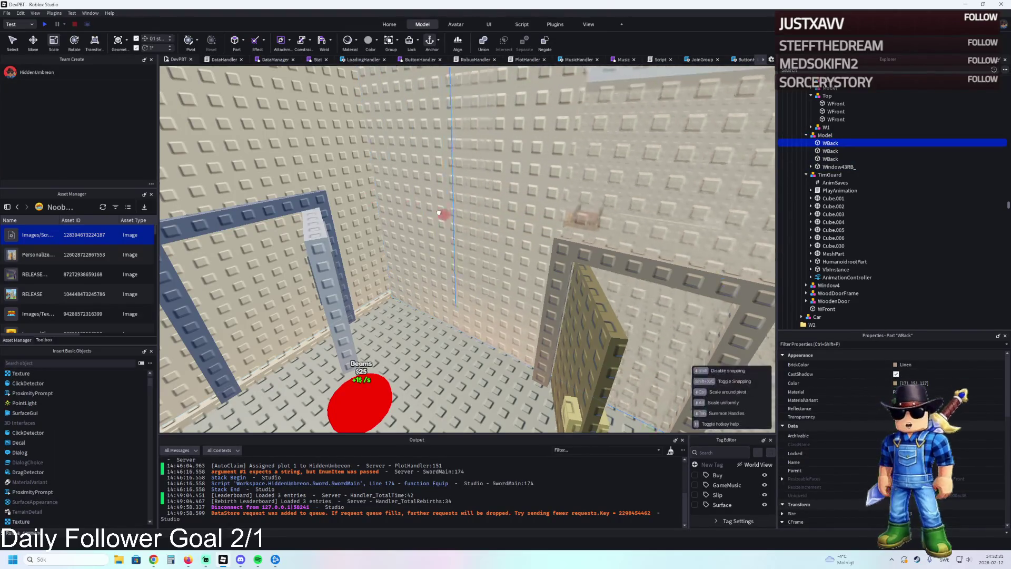
{"action": "scroll", "coordinate": [365, 200], "scroll_direction": "up", "scroll_amount": 8}
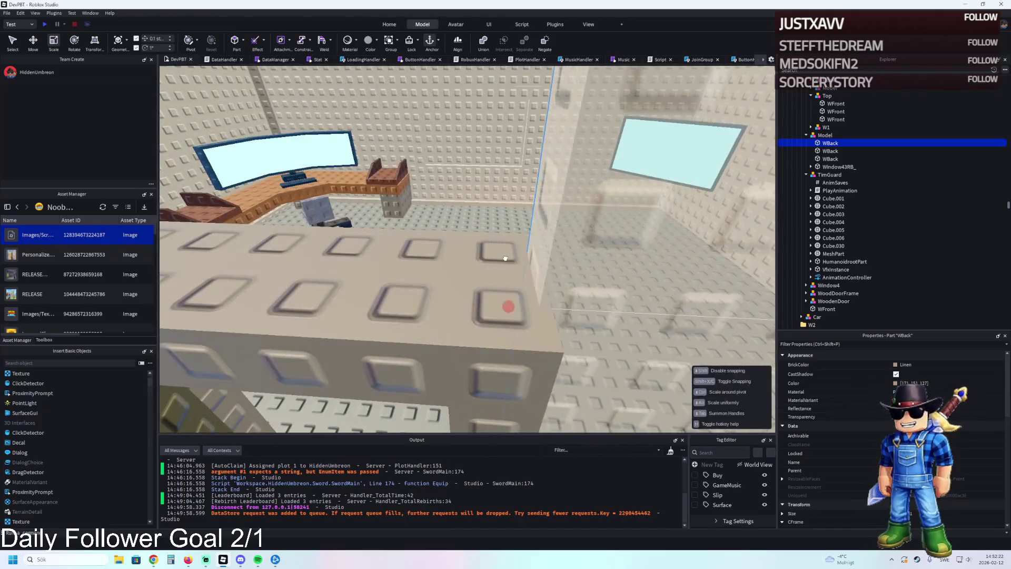
{"action": "scroll", "coordinate": [505, 258], "scroll_direction": "down", "scroll_amount": 10}
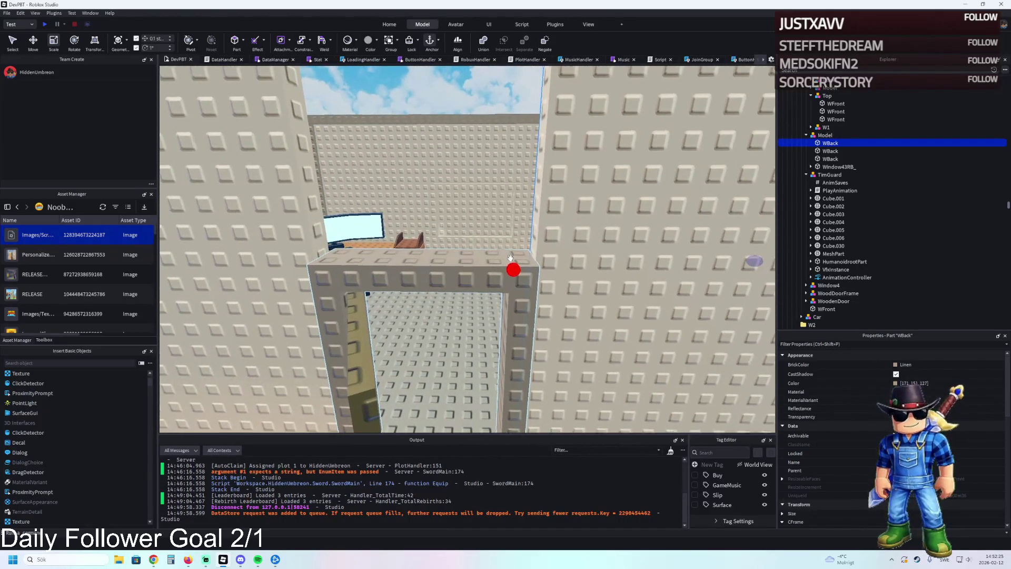
{"action": "scroll", "coordinate": [509, 257], "scroll_direction": "down", "scroll_amount": 3}
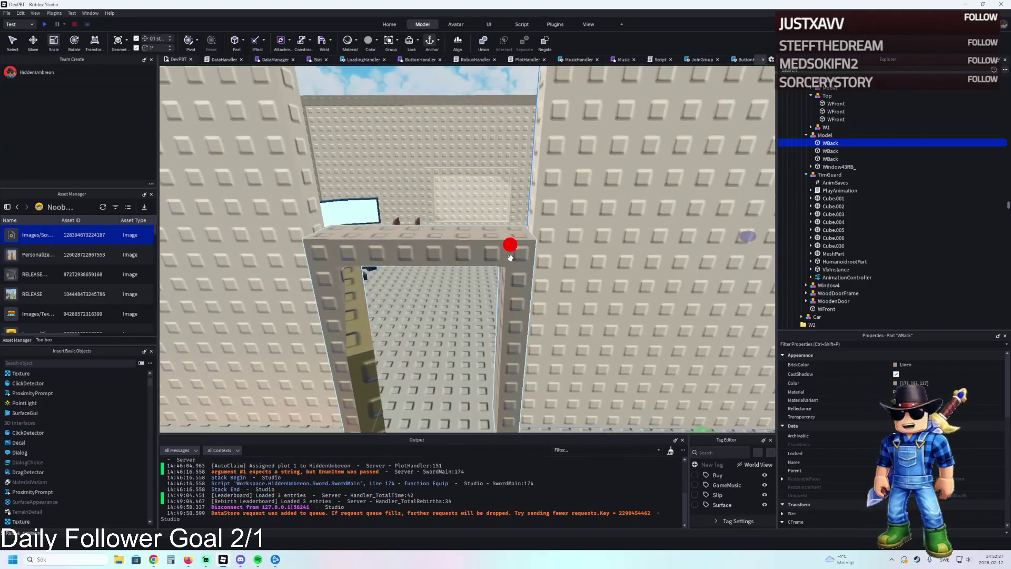
{"action": "key", "text": "ctrl+d"}
{"action": "scroll", "coordinate": [423, 285], "scroll_direction": "up", "scroll_amount": 5}
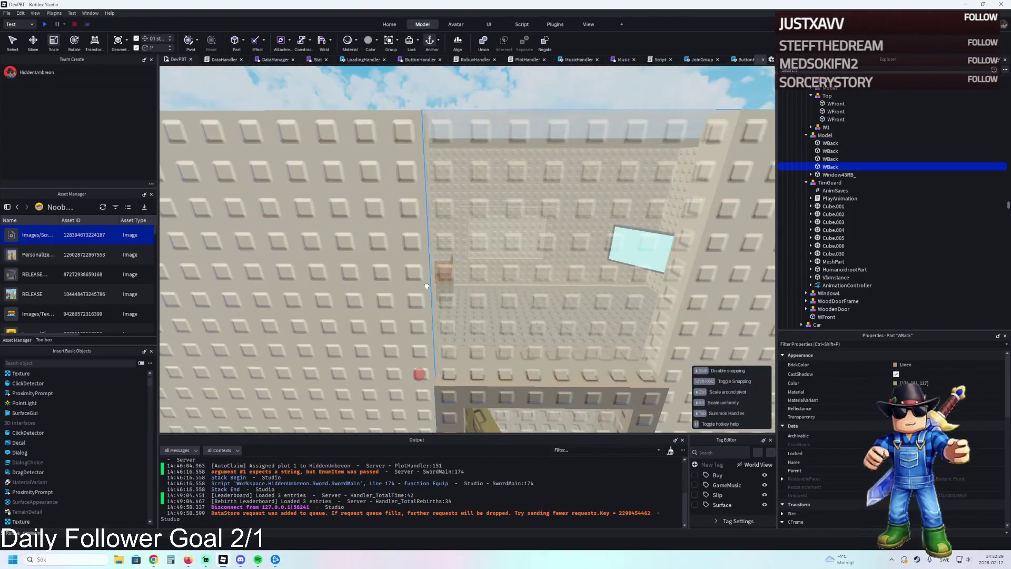
{"action": "scroll", "coordinate": [426, 285], "scroll_direction": "down", "scroll_amount": 5}
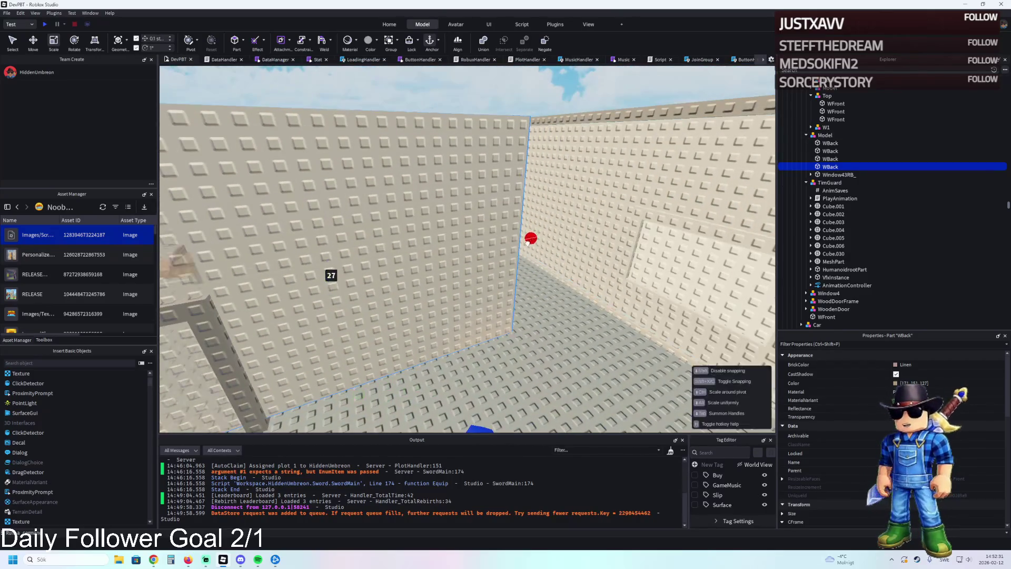
{"action": "scroll", "coordinate": [527, 243], "scroll_direction": "up", "scroll_amount": 5}
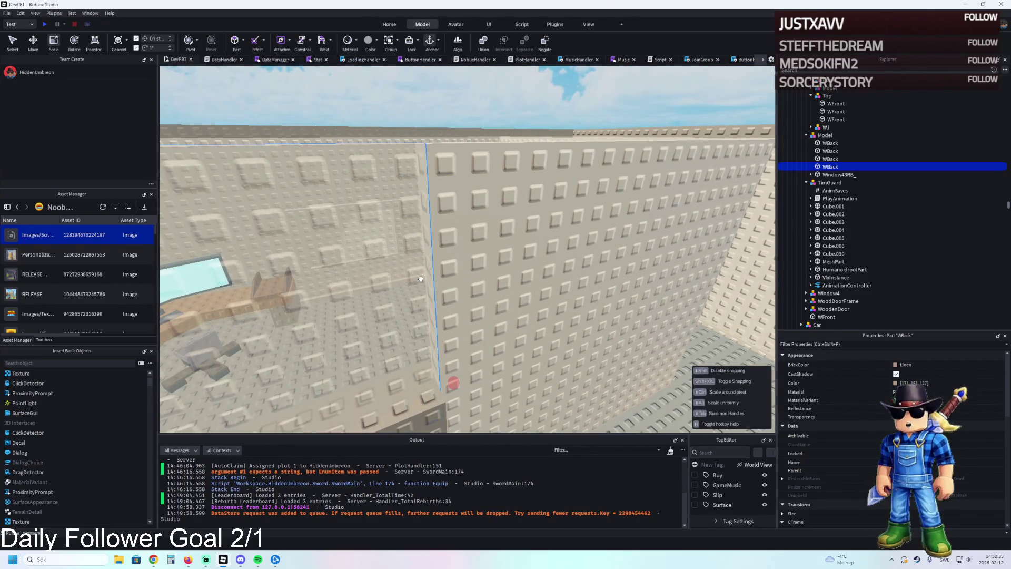
Adjust the new WBack's height to fill the wall above the door frame, then check the walls
{"action": "key", "text": "f"}
{"action": "mouse_move", "coordinate": [432, 326]}
{"action": "left_mouse_down"}
{"action": "mouse_move", "coordinate": [422, 320]}
{"action": "mouse_move", "coordinate": [436, 281]}
{"action": "left_mouse_up"}
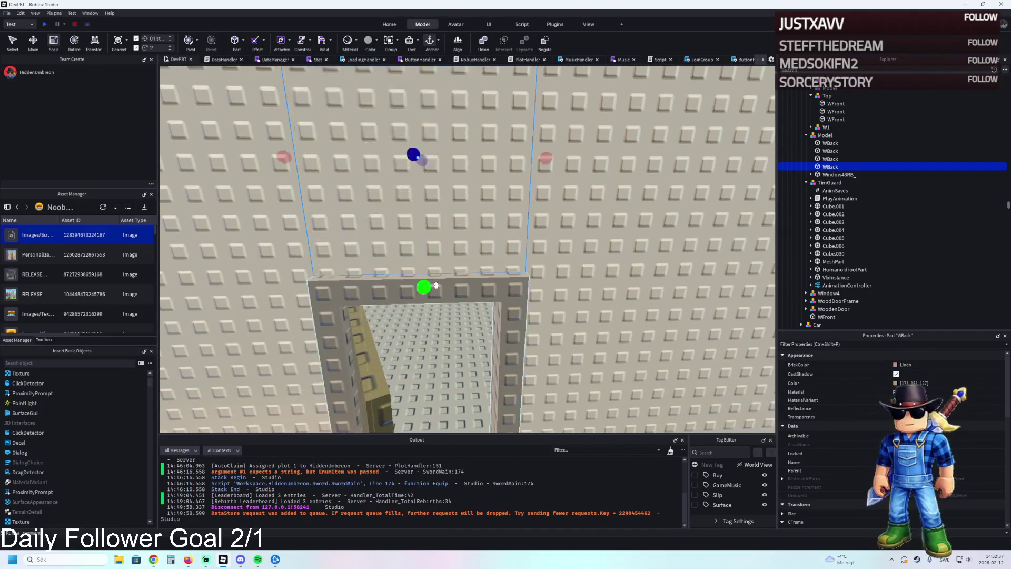
{"action": "key", "text": "q"}
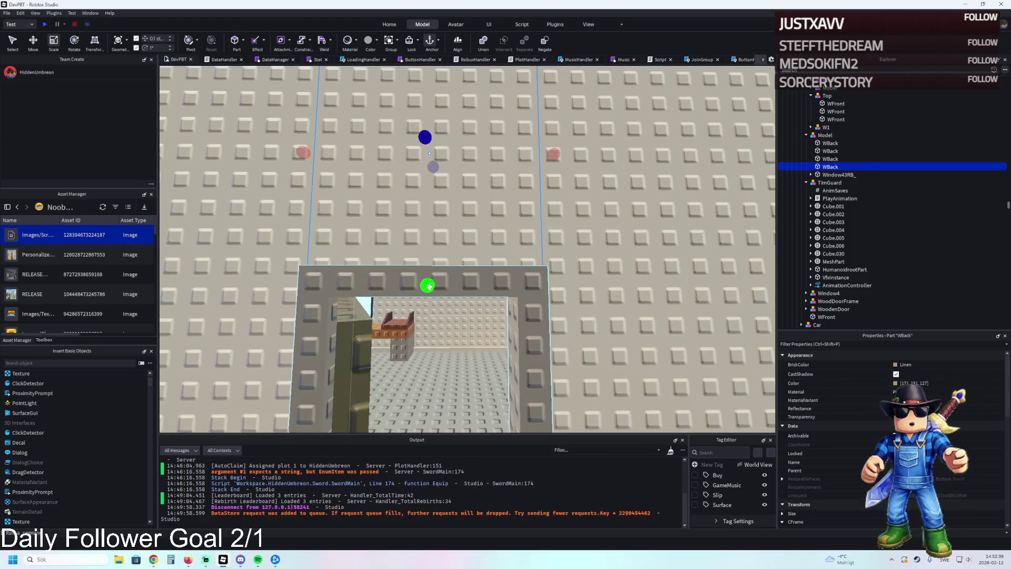
{"action": "left_click_drag", "start_coordinate": [429, 286], "coordinate": [423, 300]}
{"action": "key", "text": "w"}
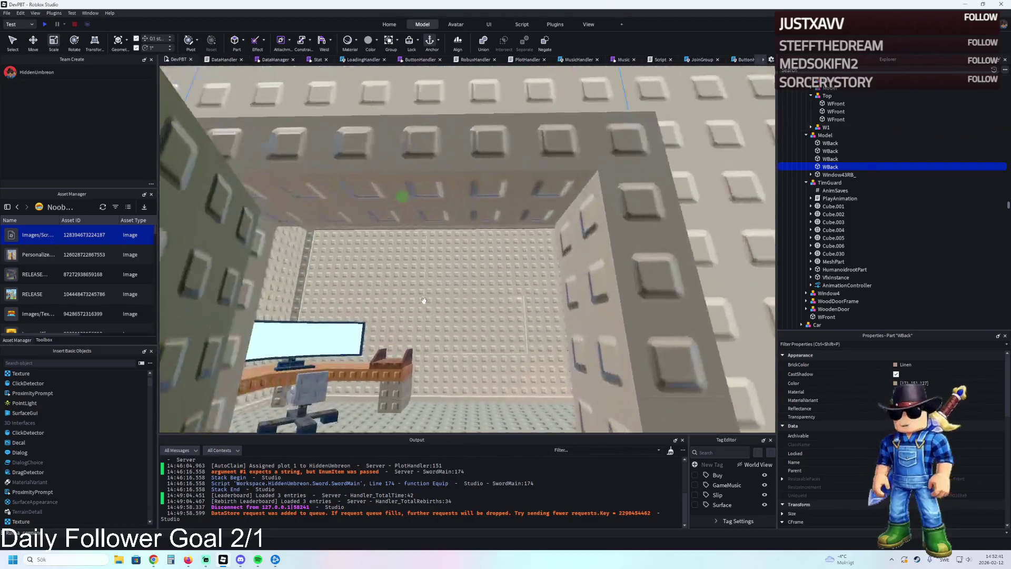
{"action": "key", "text": "s"}
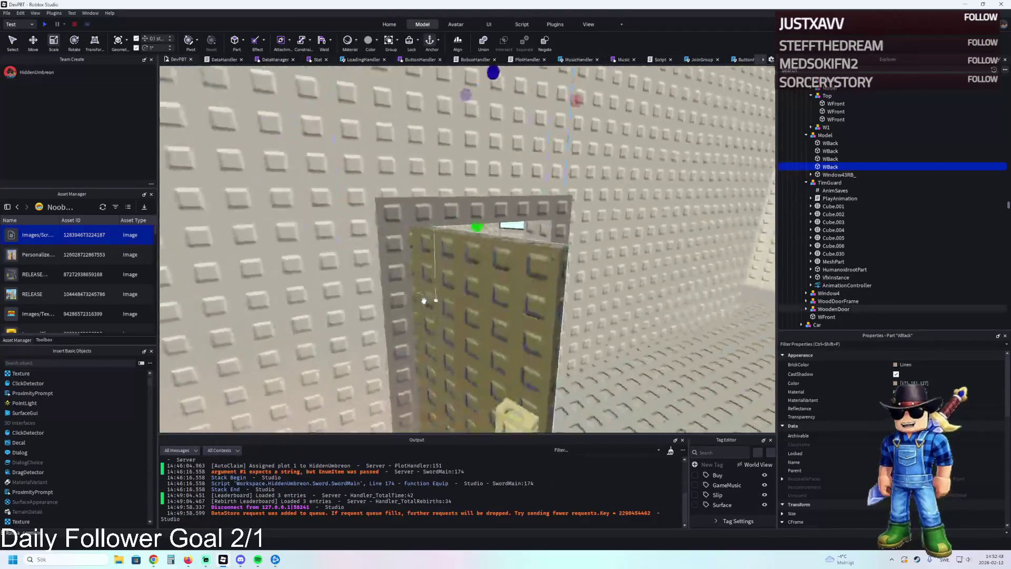
{"action": "key", "text": "s"}
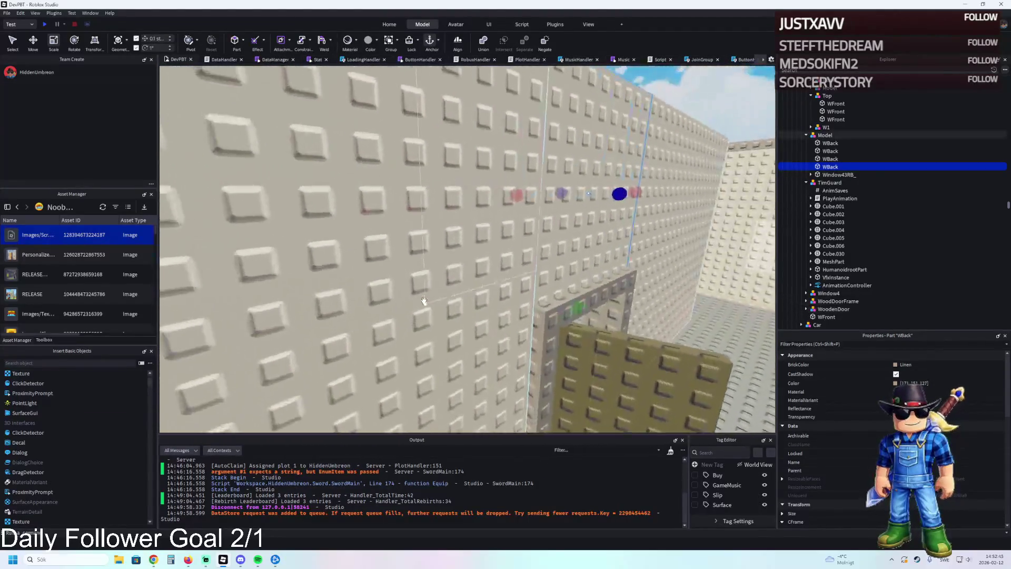
{"action": "key", "text": "s"}
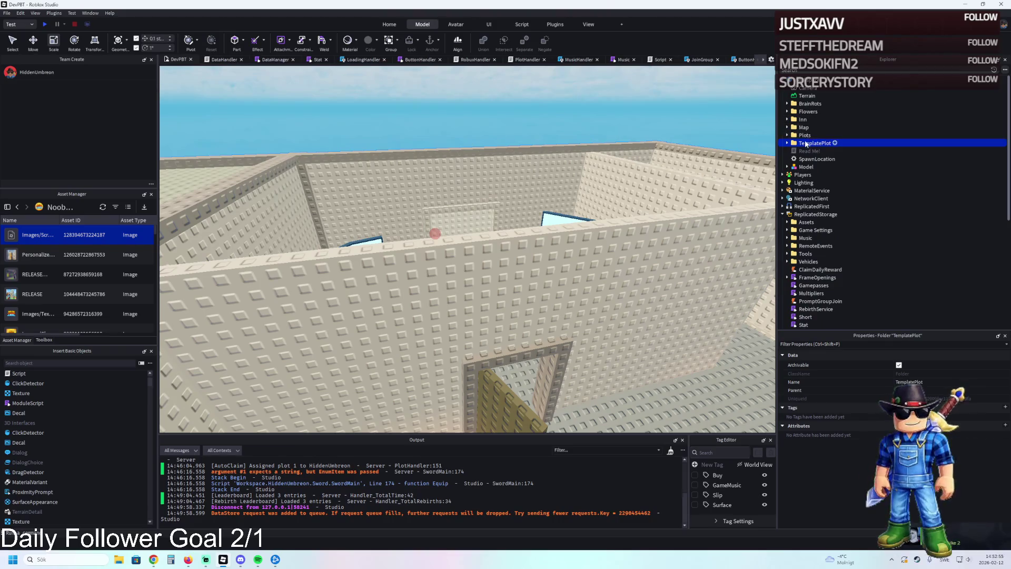
Start a playtest and walk the character through the jail corridor to the room's doorway
{"action": "key", "text": "F5"}
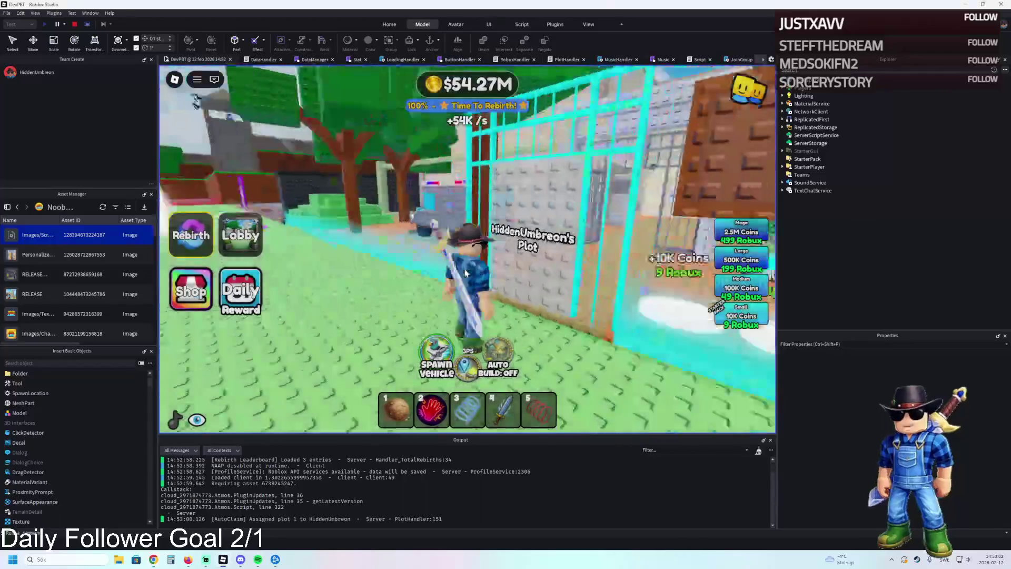
{"action": "key", "text": "w"}
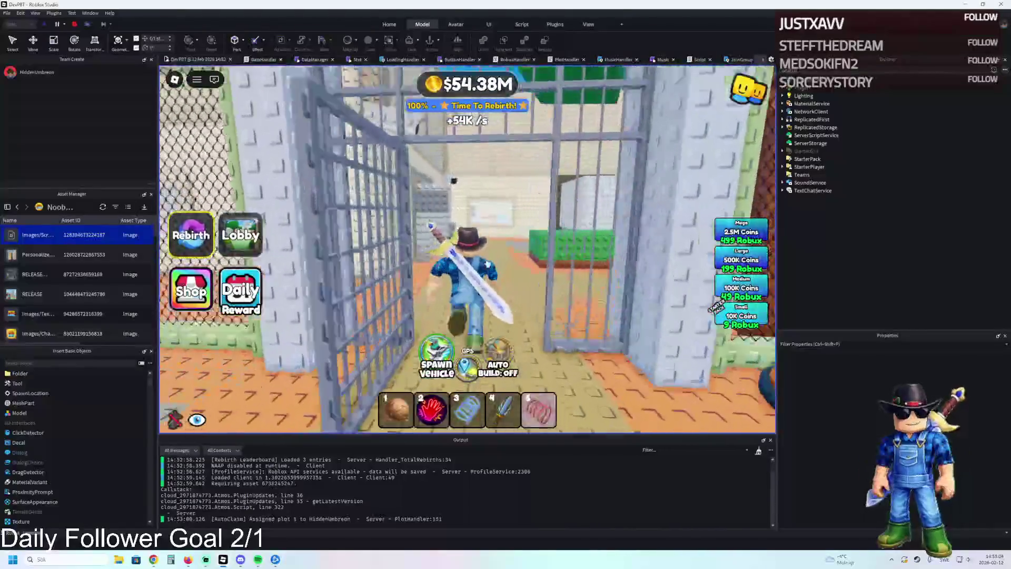
{"action": "key", "text": "w"}
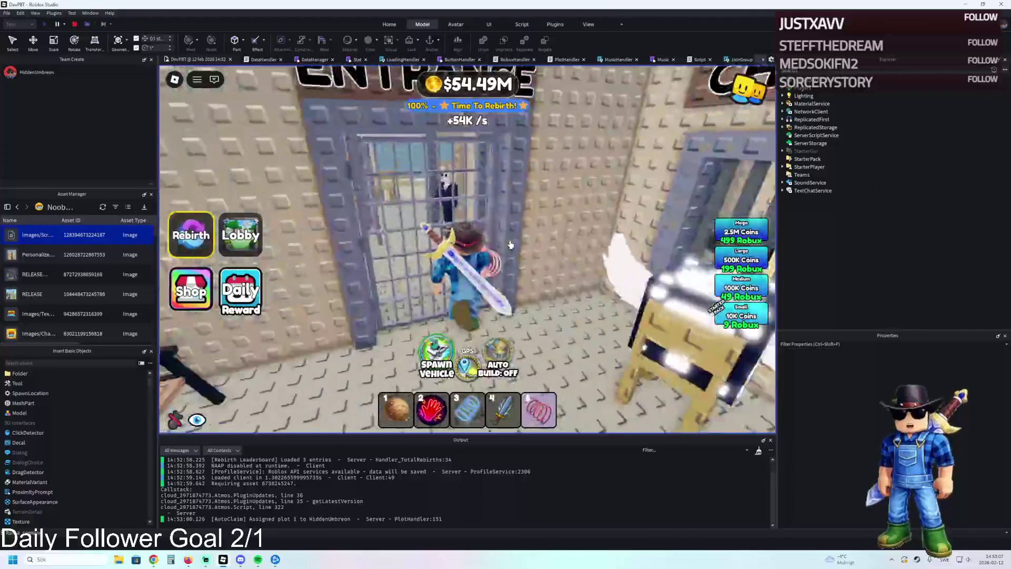
{"action": "key", "text": "w"}
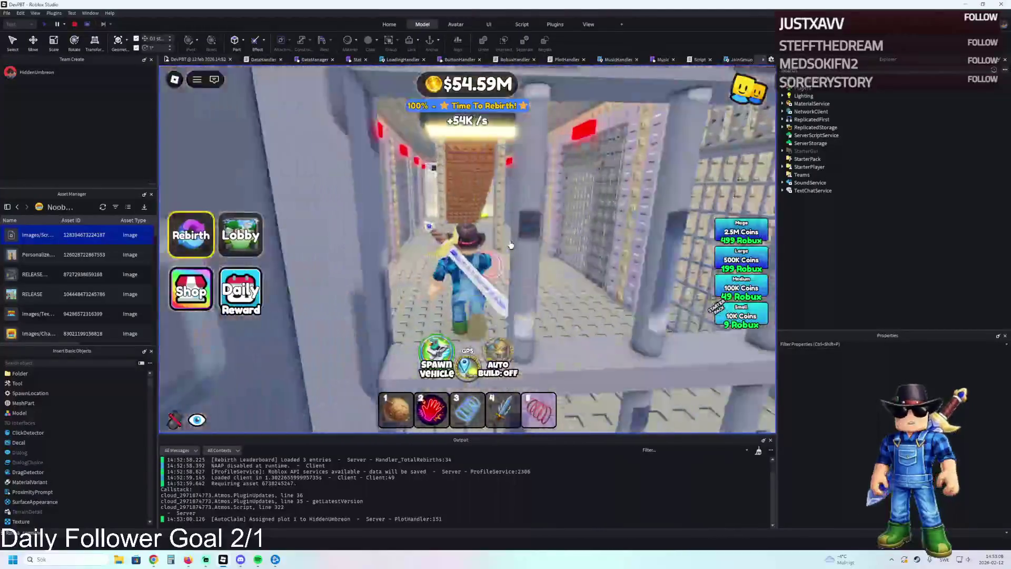
{"action": "key", "text": "w"}
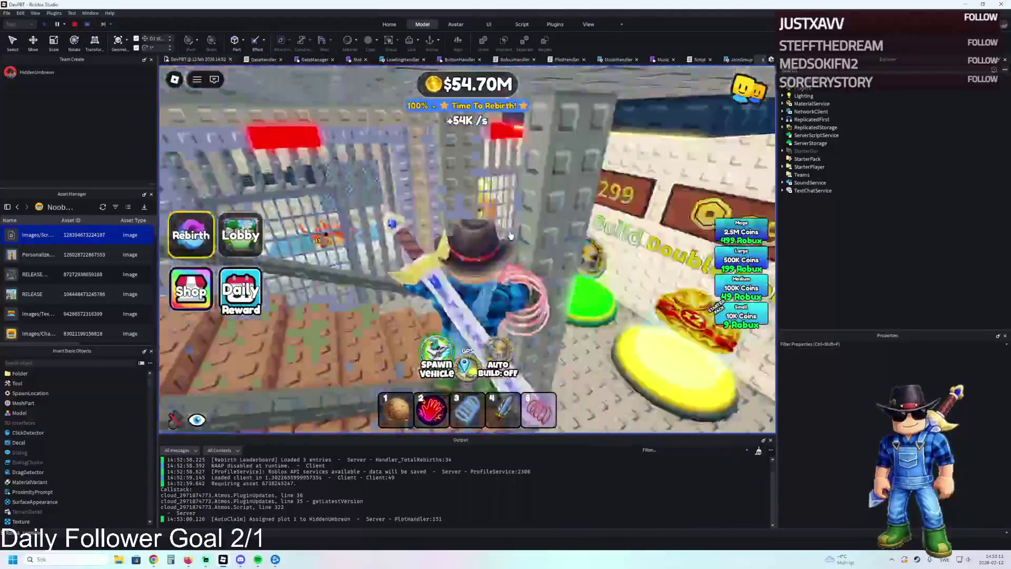
{"action": "key", "text": "w"}
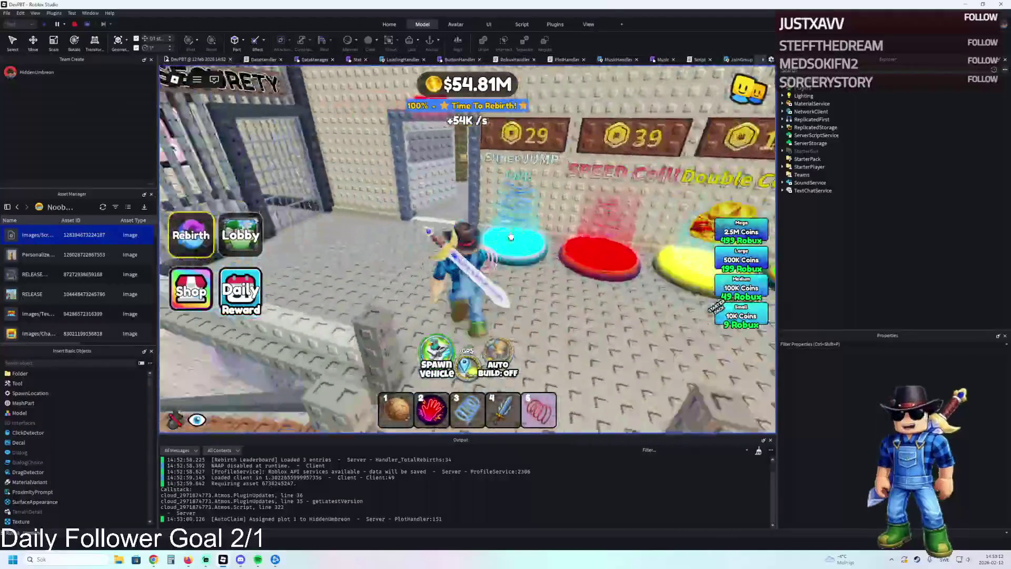
{"action": "key", "text": "w"}
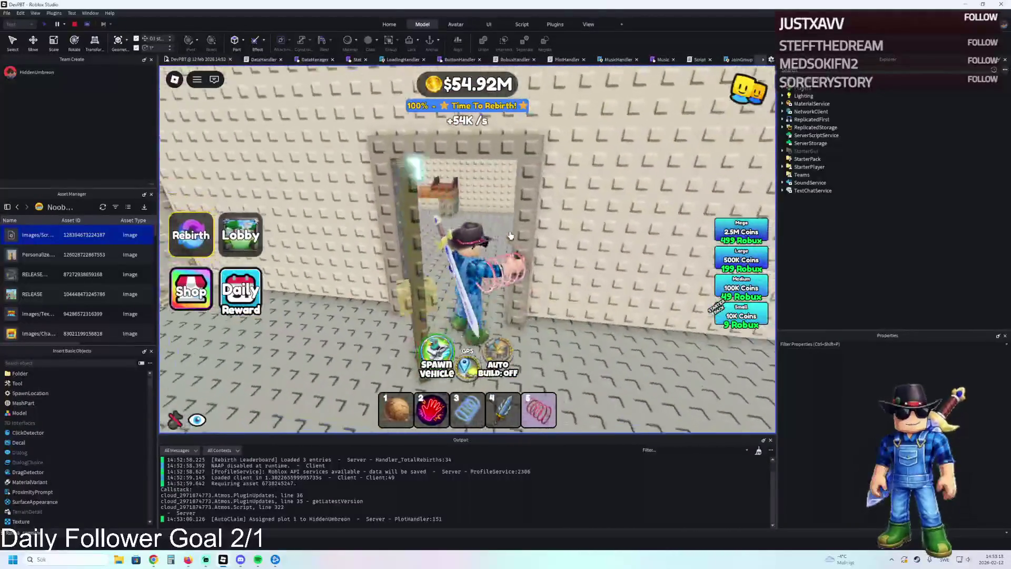
Walk up to the glowing curved window panes inside the room, then stop the playtest
{"action": "key", "text": "w"}
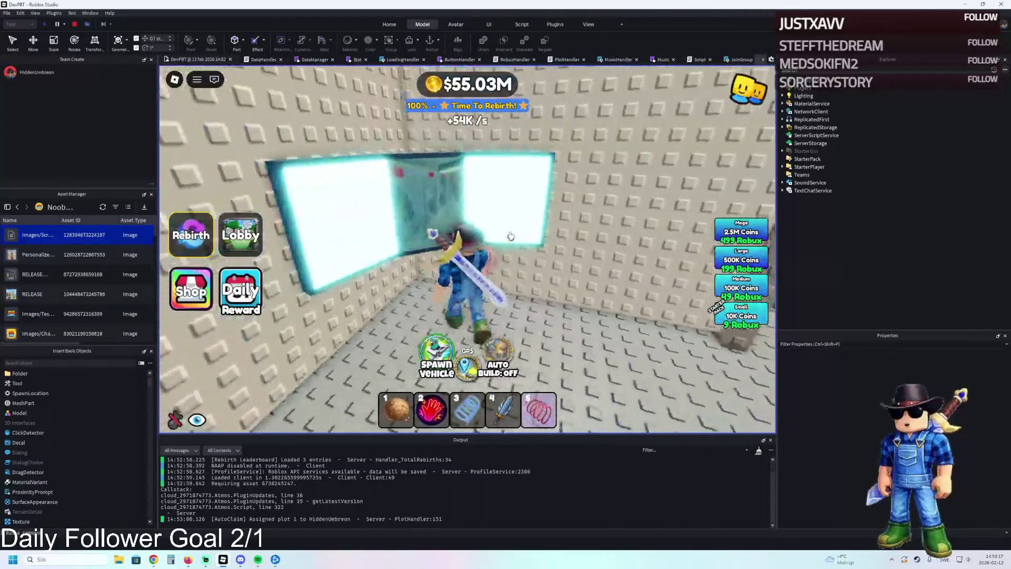
{"action": "key", "text": "w"}
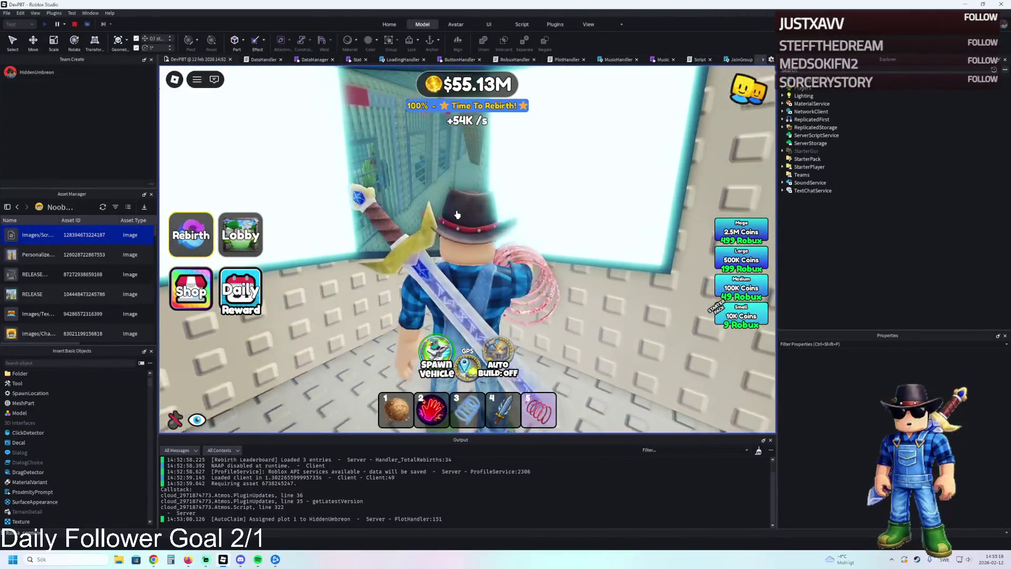
{"action": "key", "text": "w"}
{"action": "key", "text": "w"}
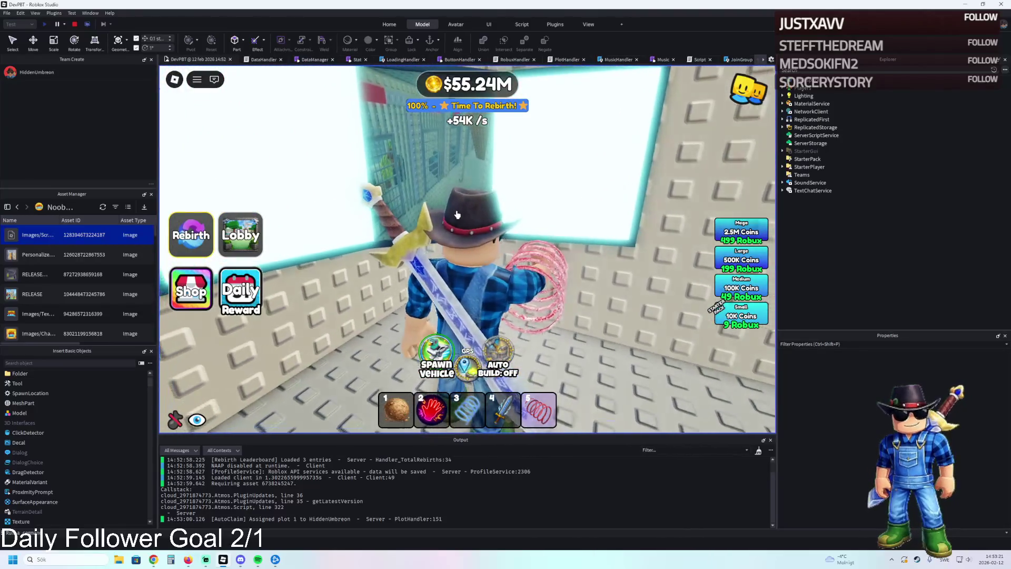
{"action": "key", "text": "w"}
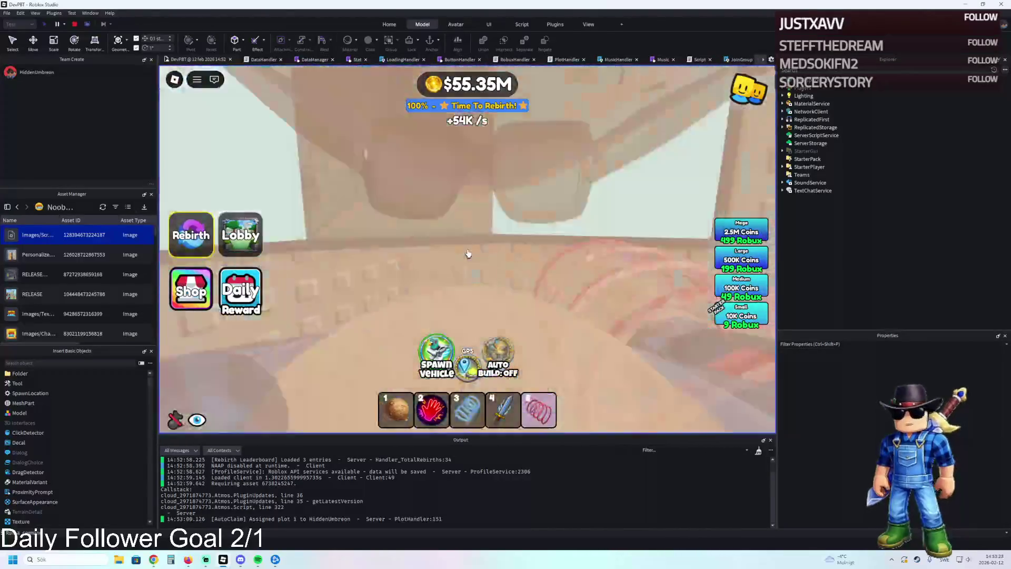
{"action": "key", "text": "w"}
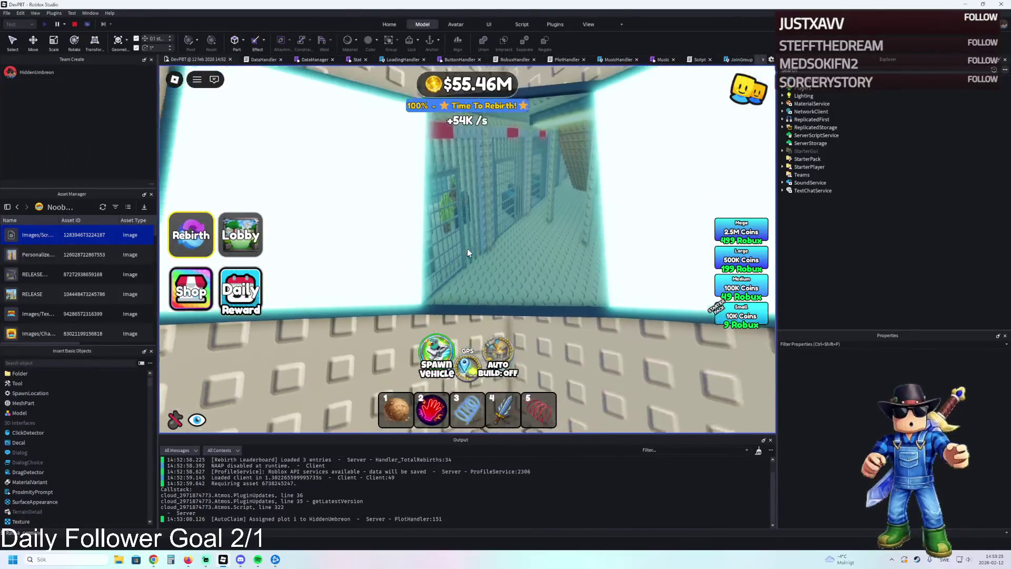
{"action": "key", "text": "w"}
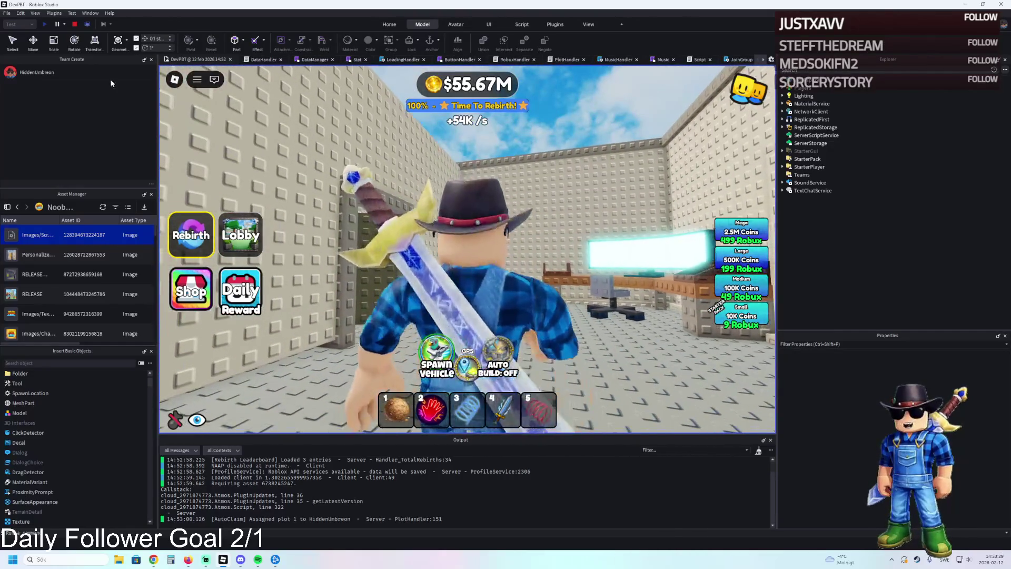
{"action": "left_click", "coordinate": [75, 24]}
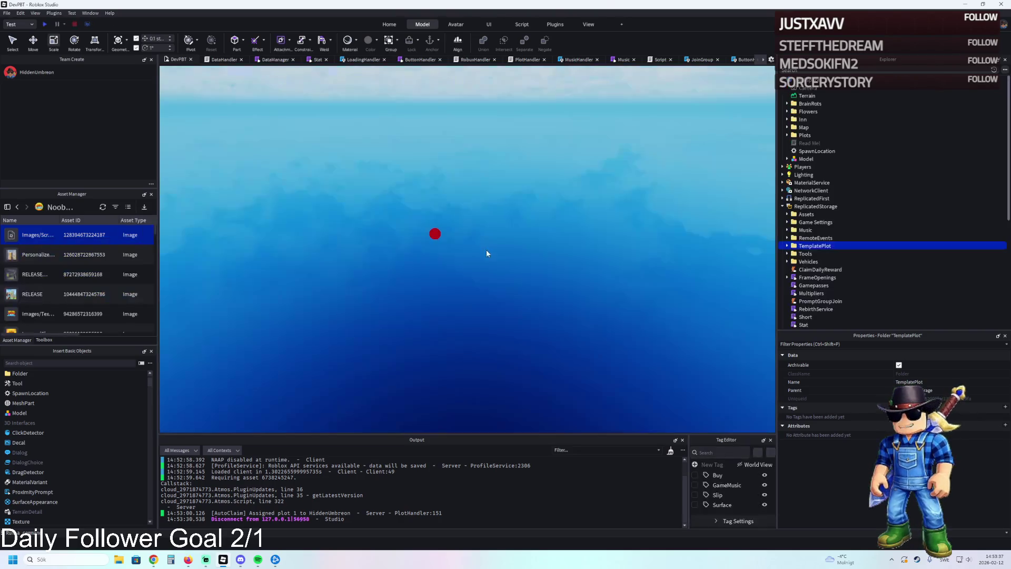
Fly to the blue-framed window and stretch a pane from its top edge
{"action": "key", "text": "w"}
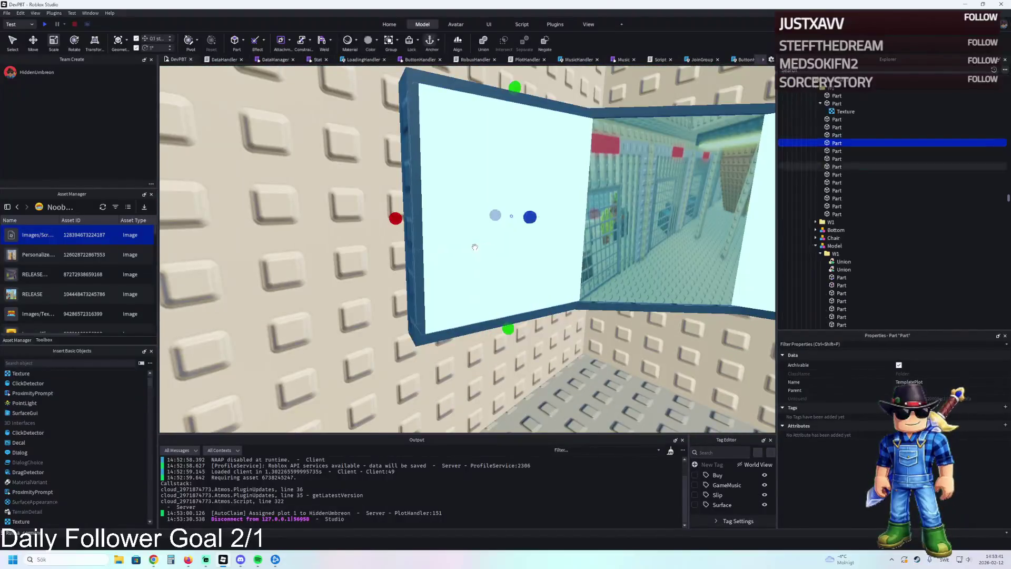
{"action": "key", "text": "f"}
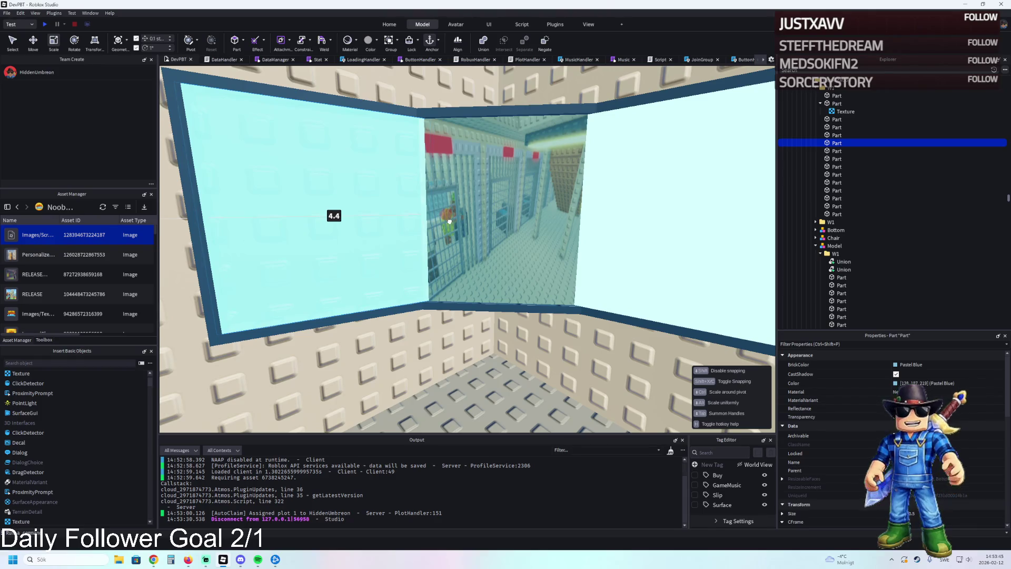
{"action": "left_click_drag", "start_coordinate": [436, 226], "coordinate": [436, 226]}
{"action": "left_click_drag", "start_coordinate": [313, 88], "coordinate": [315, 93]}
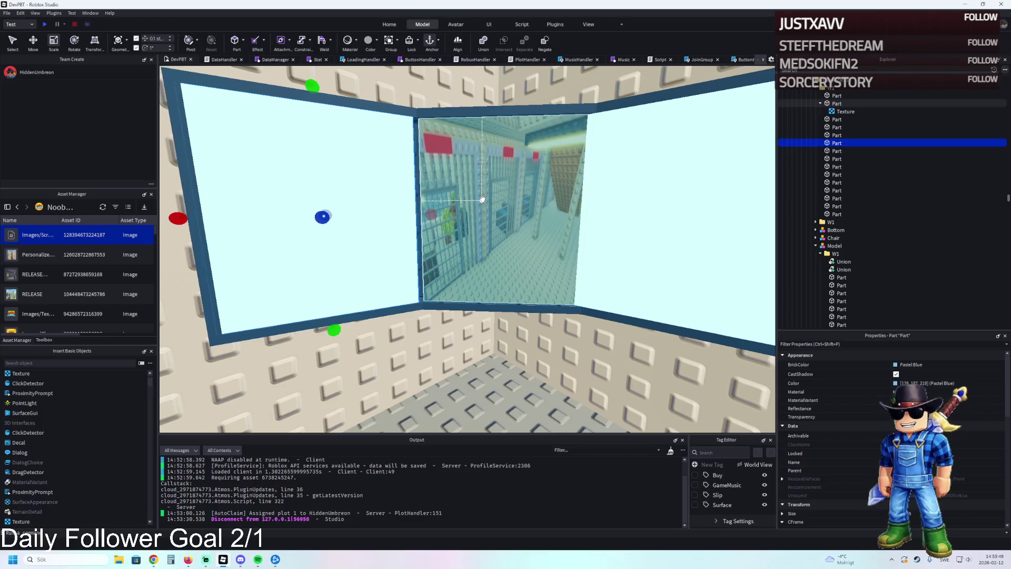
Select the right-hand window pane and inspect both panes against the wall
{"action": "left_click", "coordinate": [631, 210]}
{"action": "key", "text": "f"}
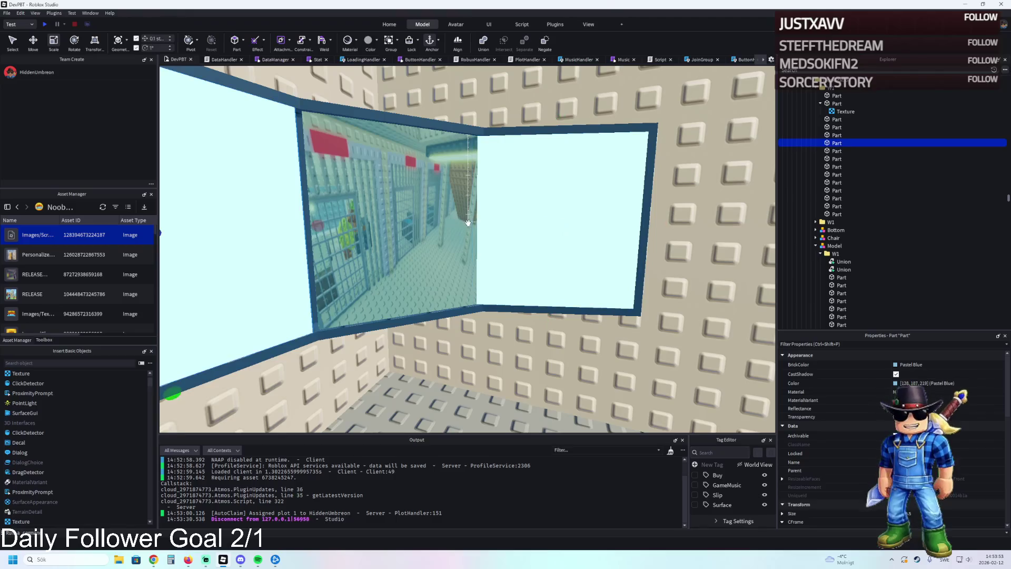
{"action": "key", "text": "a"}
{"action": "key", "text": "s"}
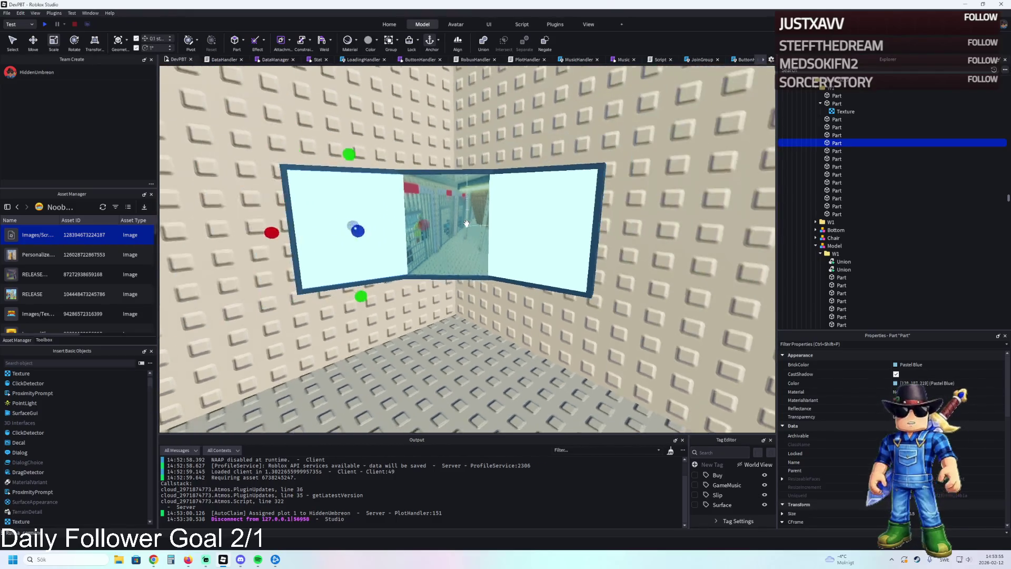
{"action": "key", "text": "d"}
{"action": "key", "text": "d"}
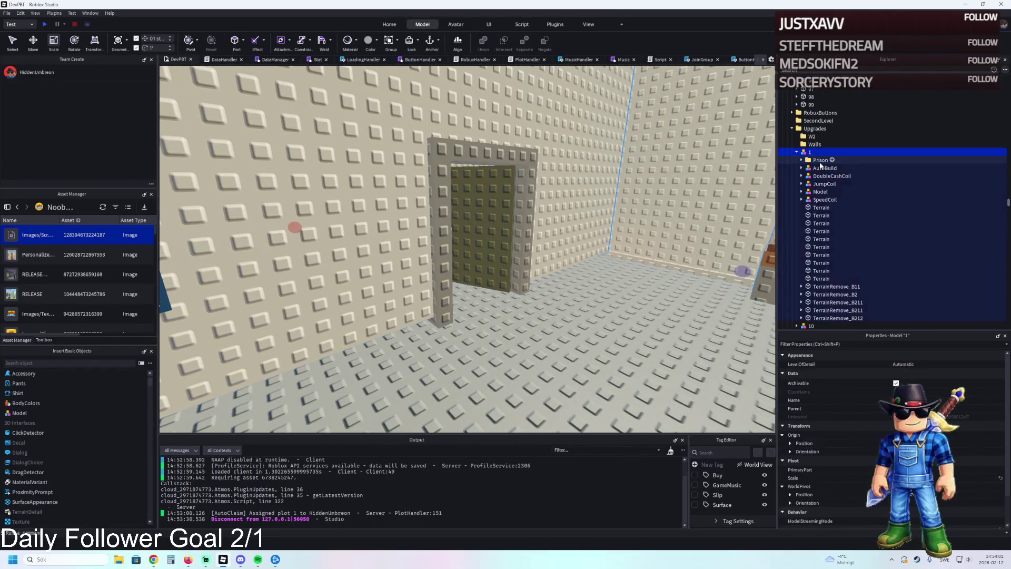
Move the TemplatePlot folder into ReplicatedStorage
{"action": "scroll", "coordinate": [820, 165], "scroll_direction": "up", "scroll_amount": 20}
{"action": "left_click", "coordinate": [820, 144]}
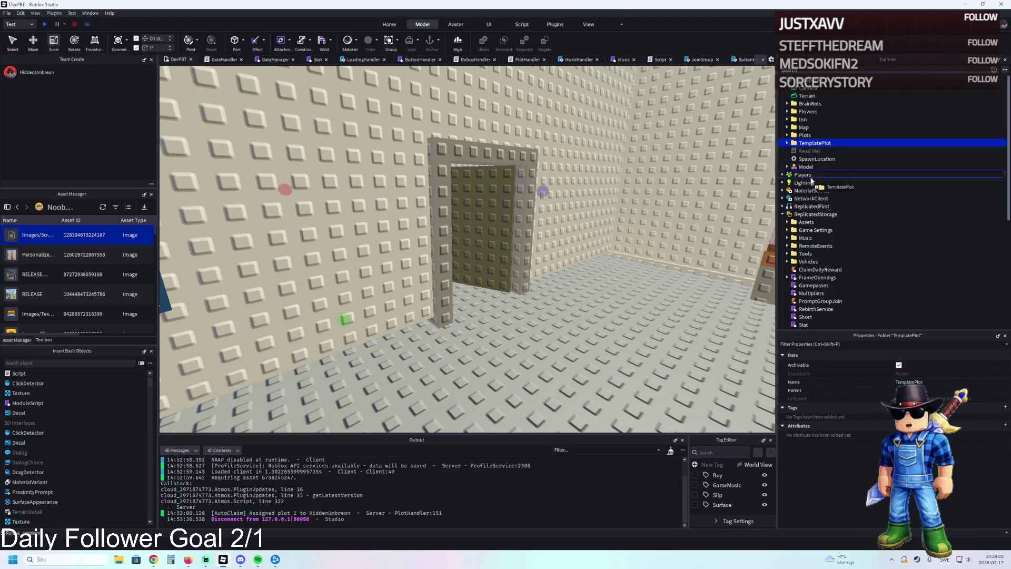
{"action": "left_click_drag", "start_coordinate": [820, 214], "coordinate": [819, 215]}
Playtest again, equip the sword and walk the character into the jail interior
{"action": "key", "text": "F5"}
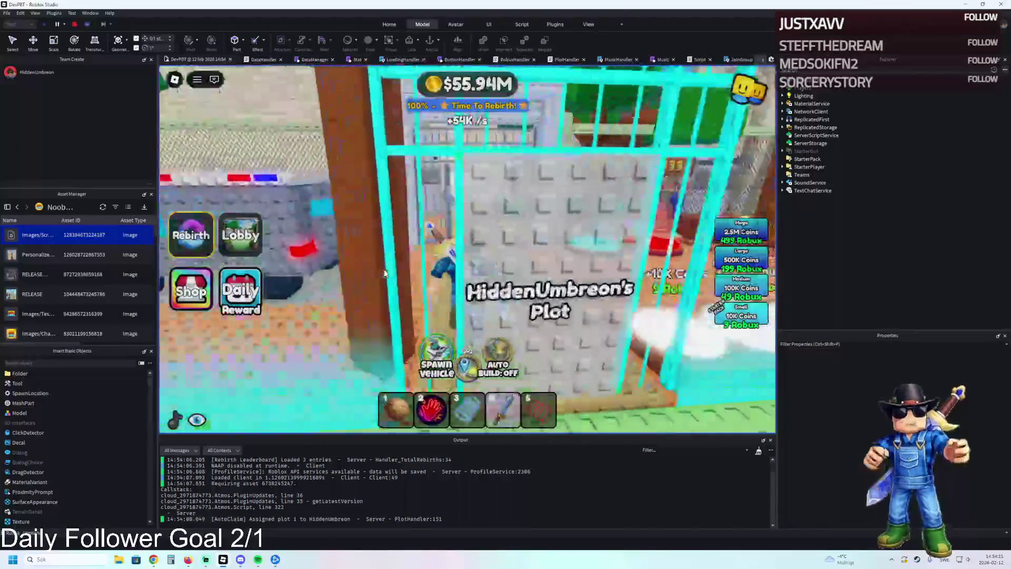
{"action": "key", "text": "4"}
{"action": "key", "text": "w"}
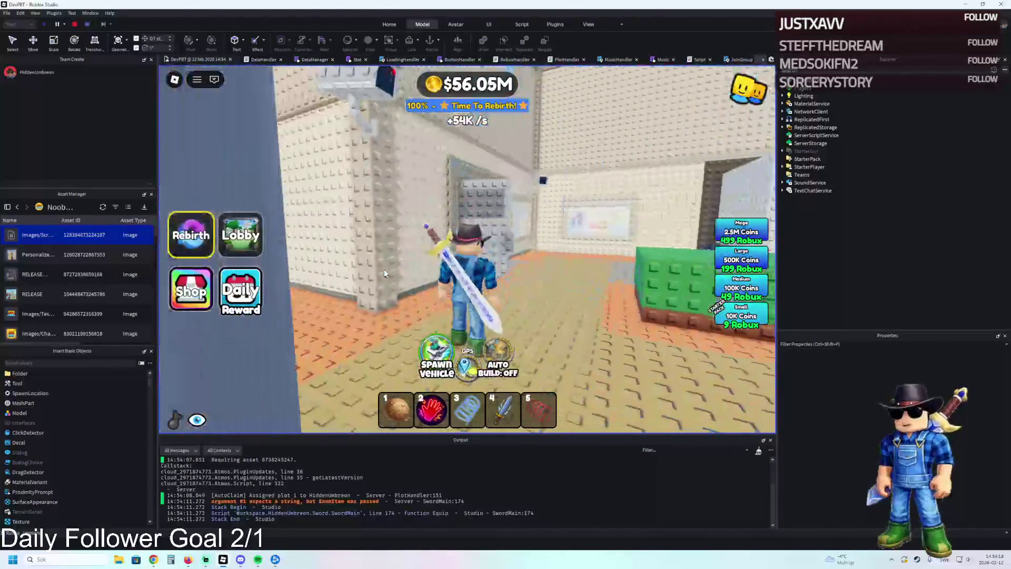
{"action": "key", "text": "s"}
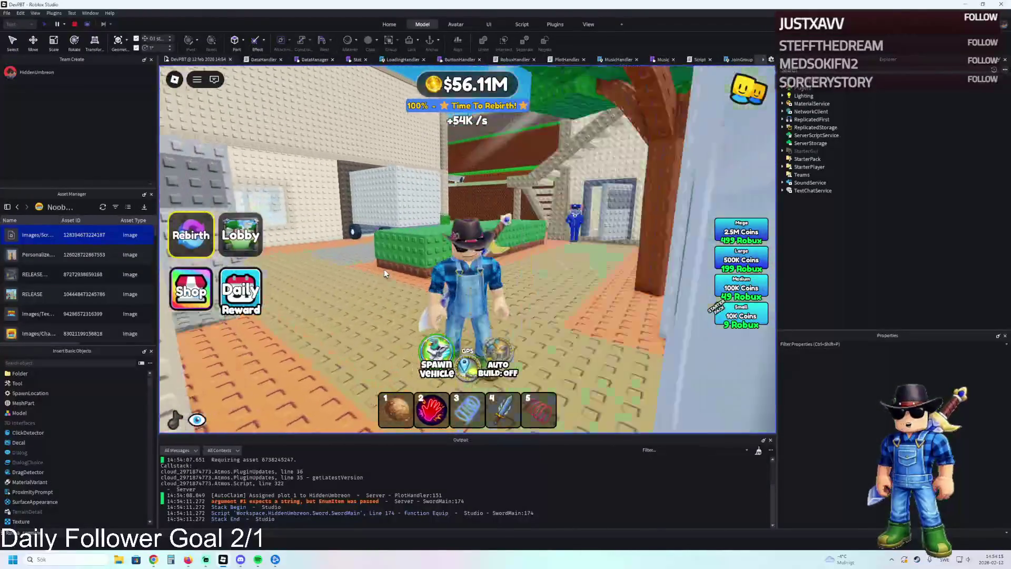
{"action": "key", "text": "w"}
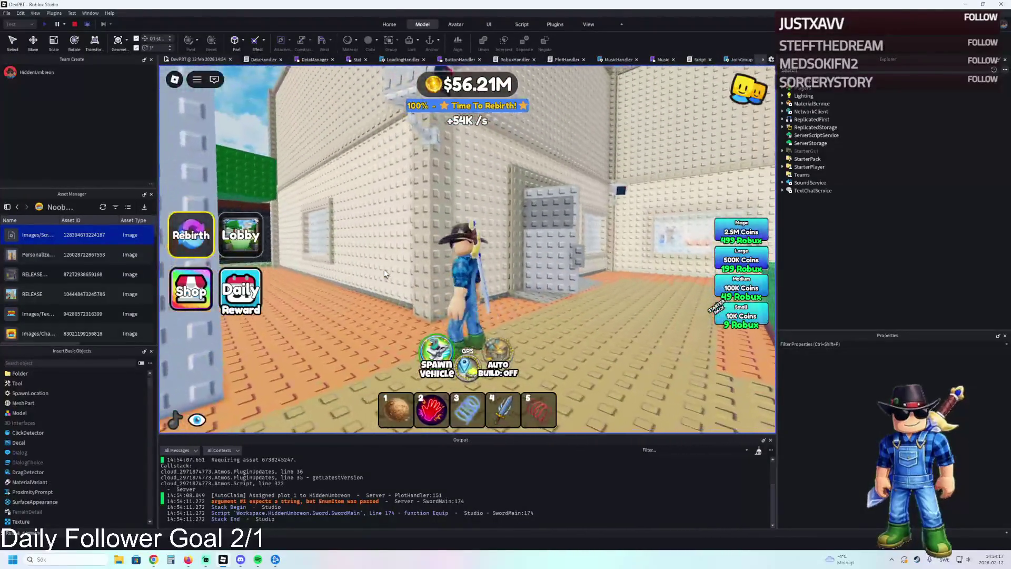
{"action": "key", "text": "w"}
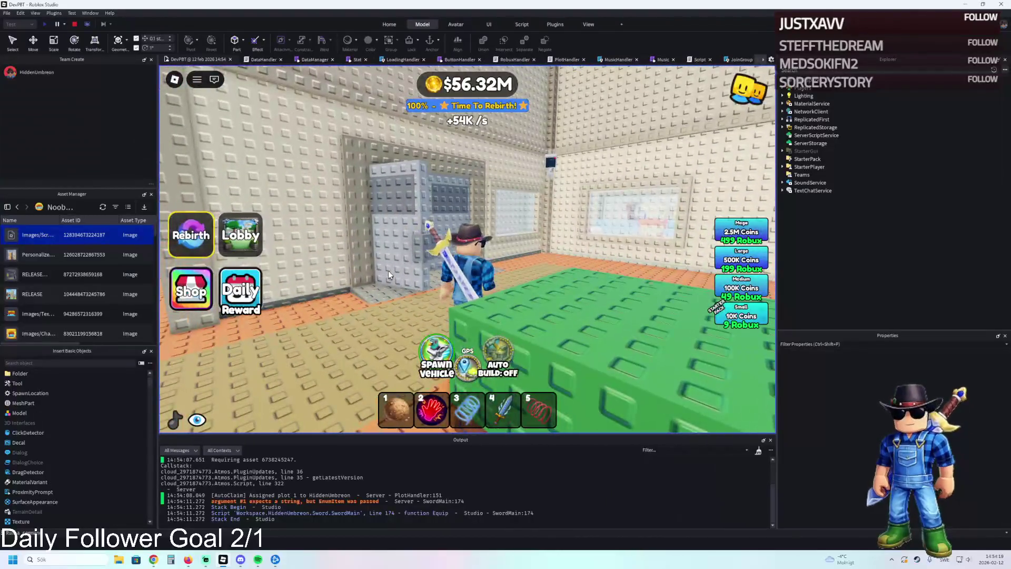
{"action": "key", "text": "w"}
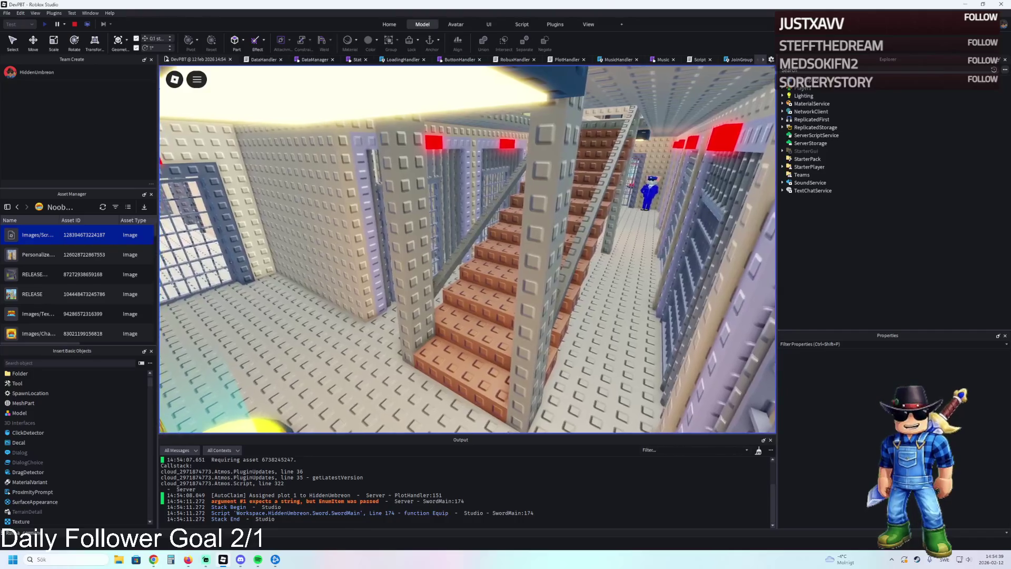
Take a quick jail snapshot, then walk along the corridor and teleport to the yellow and green pads
{"action": "key", "text": "super+shift+s"}
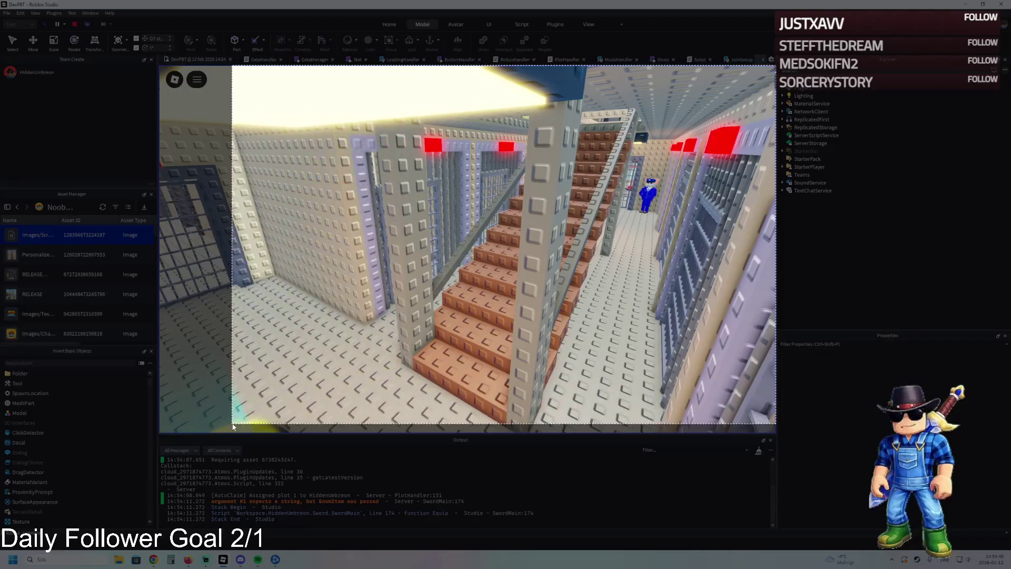
{"action": "left_click_drag", "start_coordinate": [212, 435], "coordinate": [212, 435]}
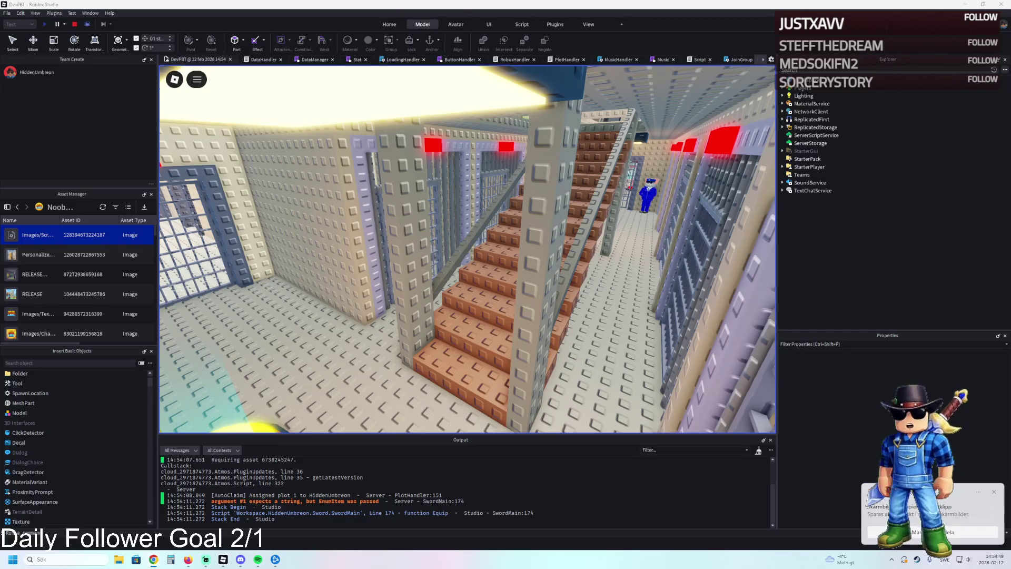
{"action": "key", "text": "w"}
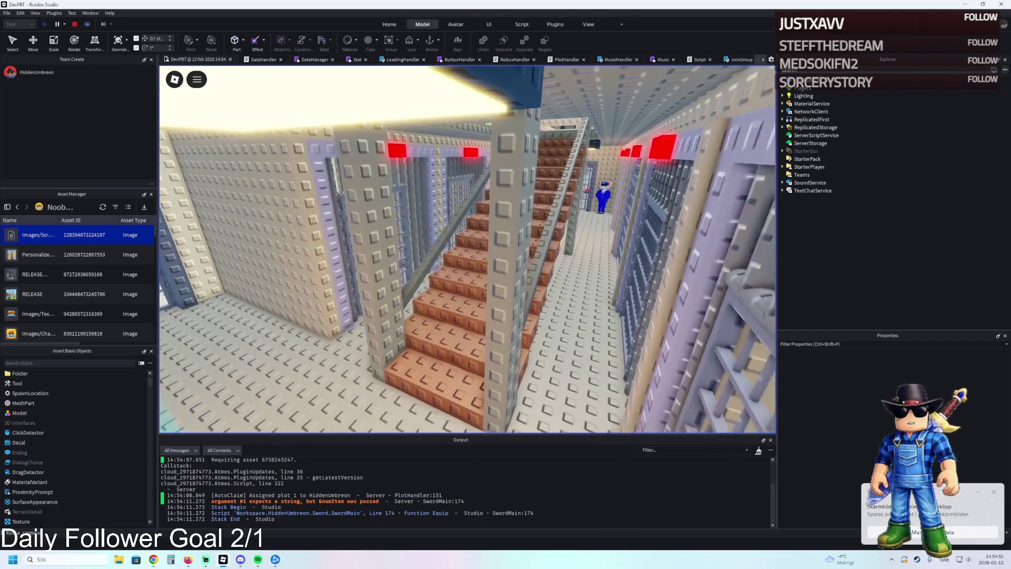
{"action": "key", "text": "w"}
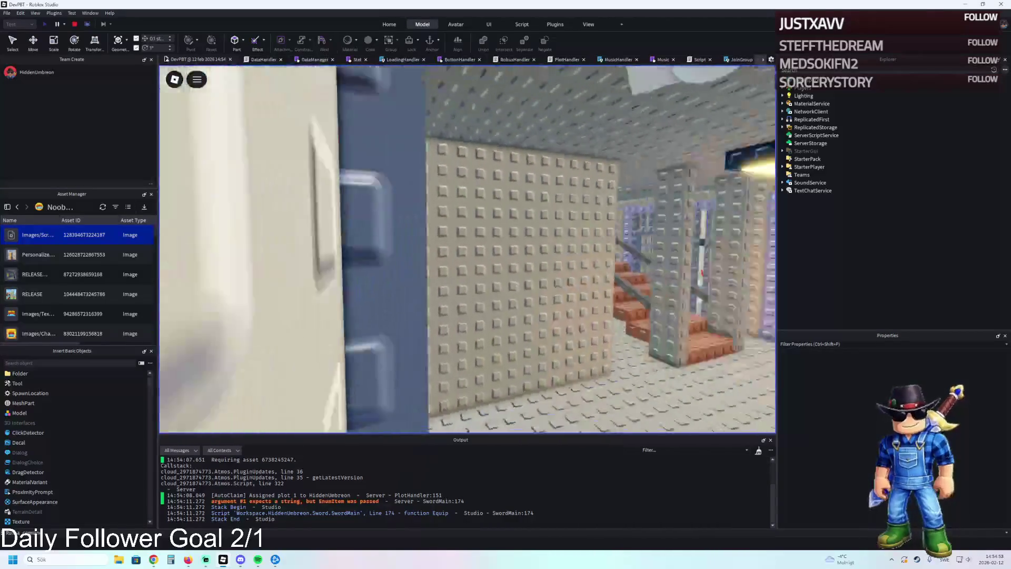
{"action": "key", "text": "w"}
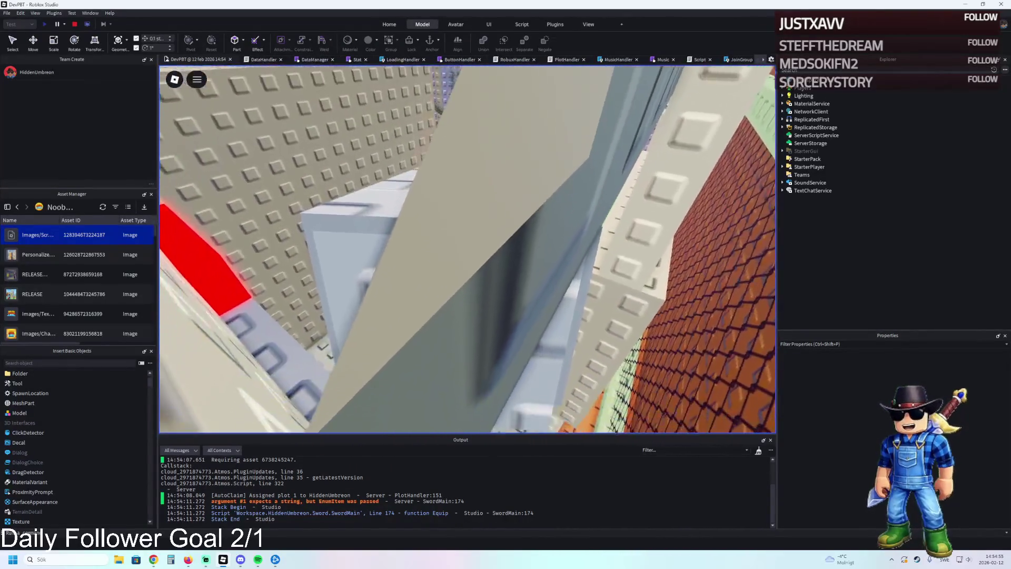
{"action": "key", "text": "w"}
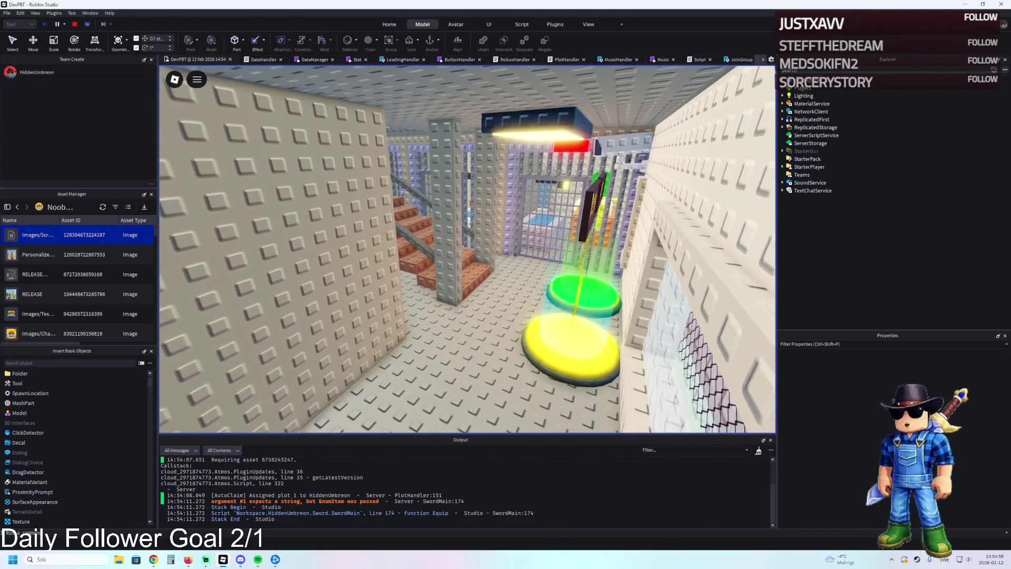
Snip a screenshot of the pad room showing the staircase, barred cells and jump pads
{"action": "key", "text": "super+shift+s"}
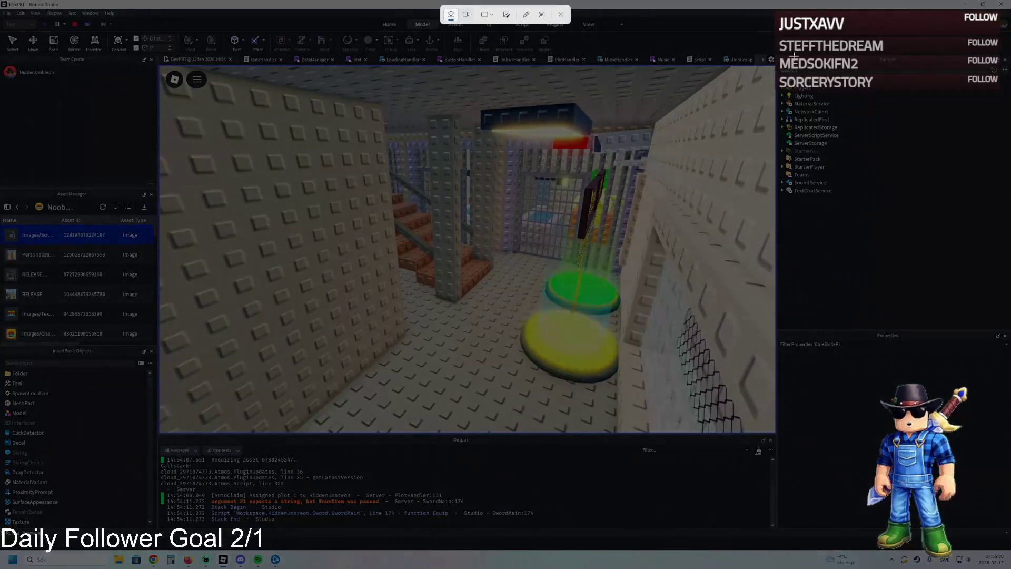
{"action": "left_click_drag", "start_coordinate": [657, 161], "coordinate": [250, 405]}
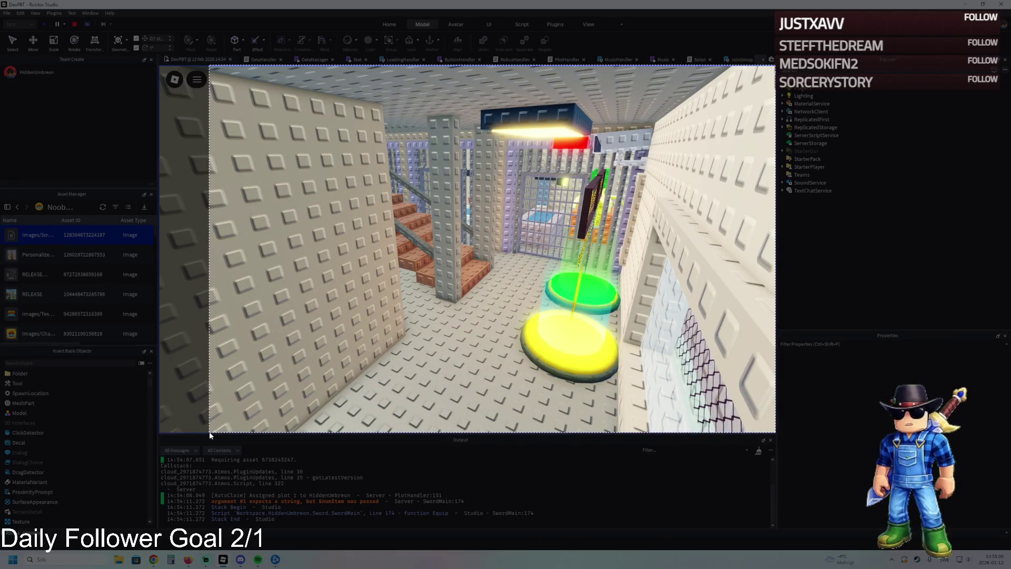
{"action": "left_click_drag", "start_coordinate": [210, 435], "coordinate": [210, 435]}
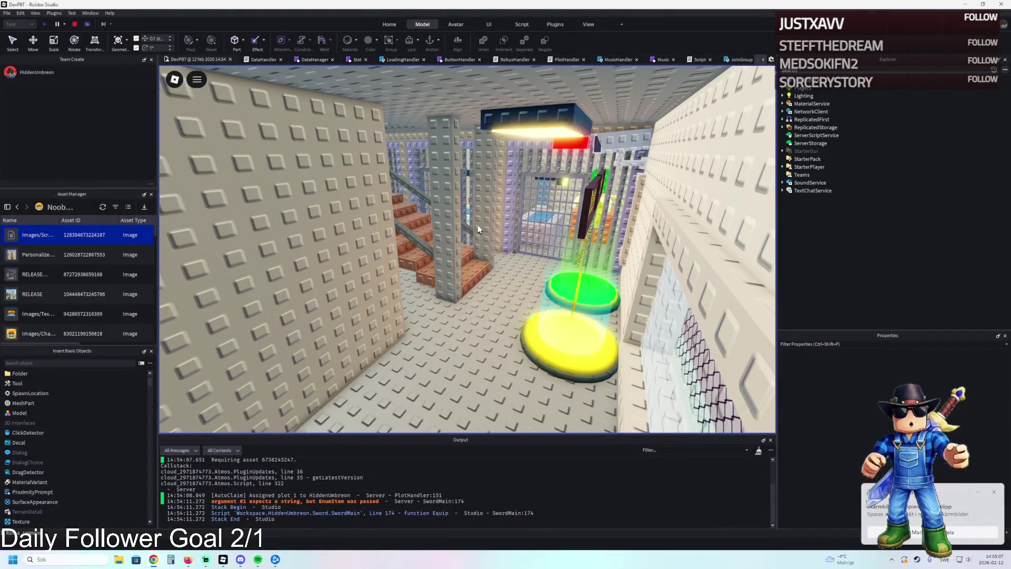
Walk up the stairs, through the jail rooms and past the barred gate into the cafeteria
{"action": "key", "text": "w"}
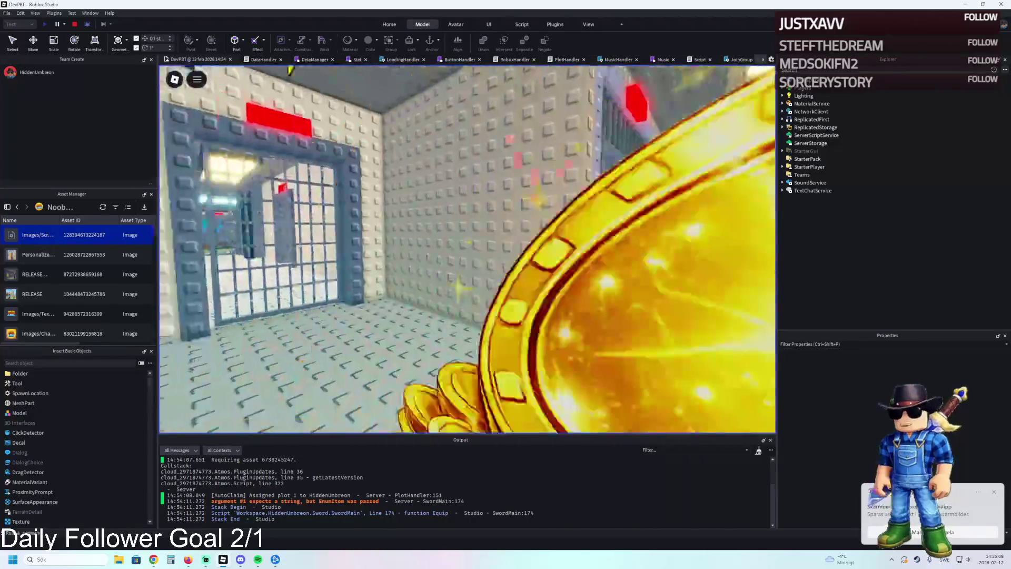
{"action": "key", "text": "w"}
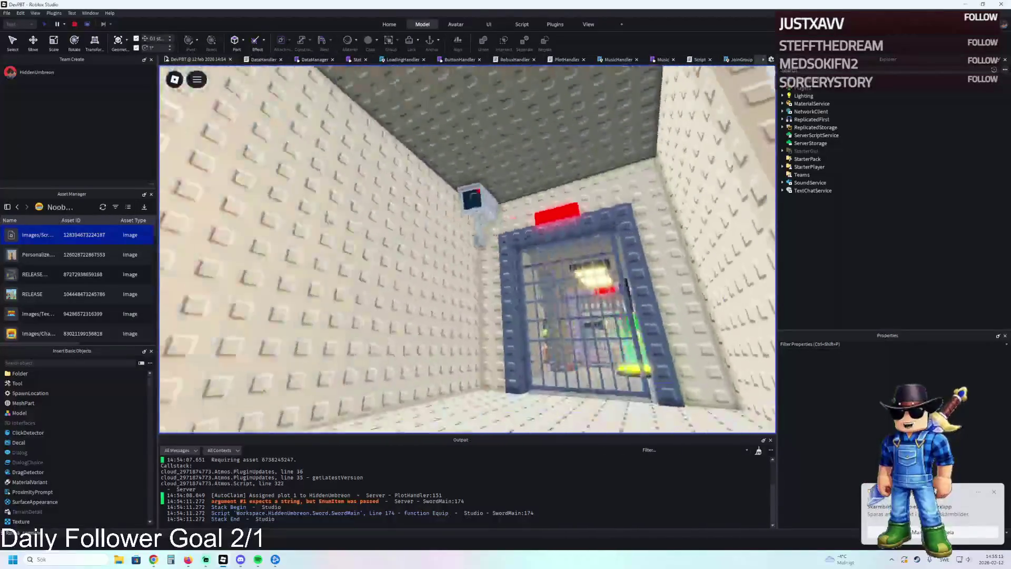
{"action": "key", "text": "w"}
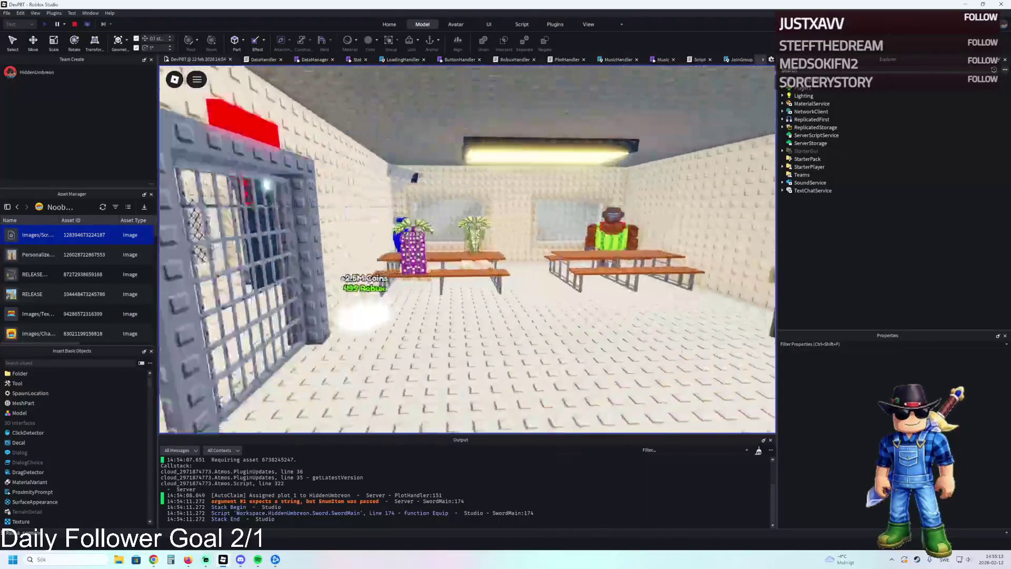
{"action": "key", "text": "w"}
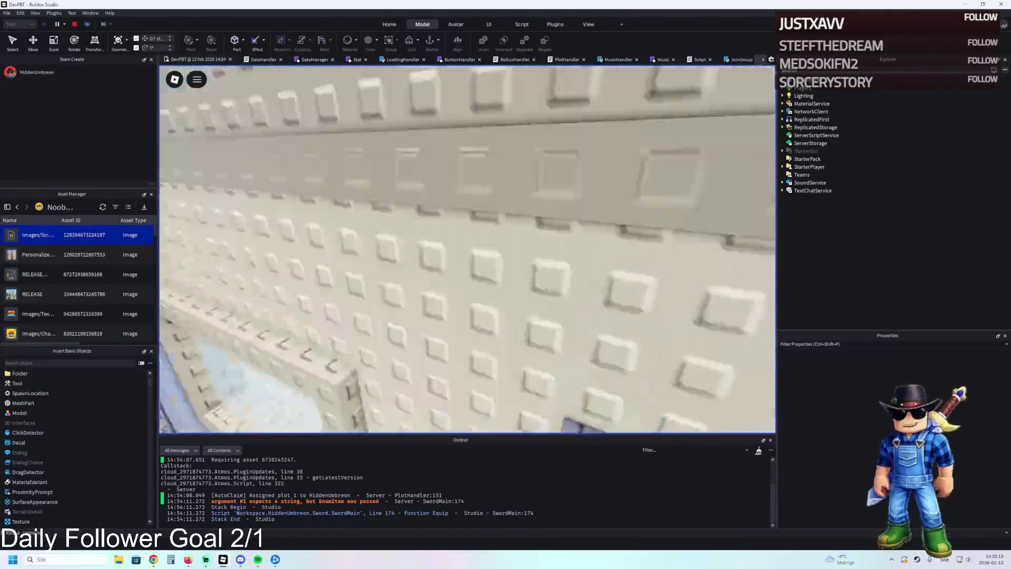
{"action": "key", "text": "w"}
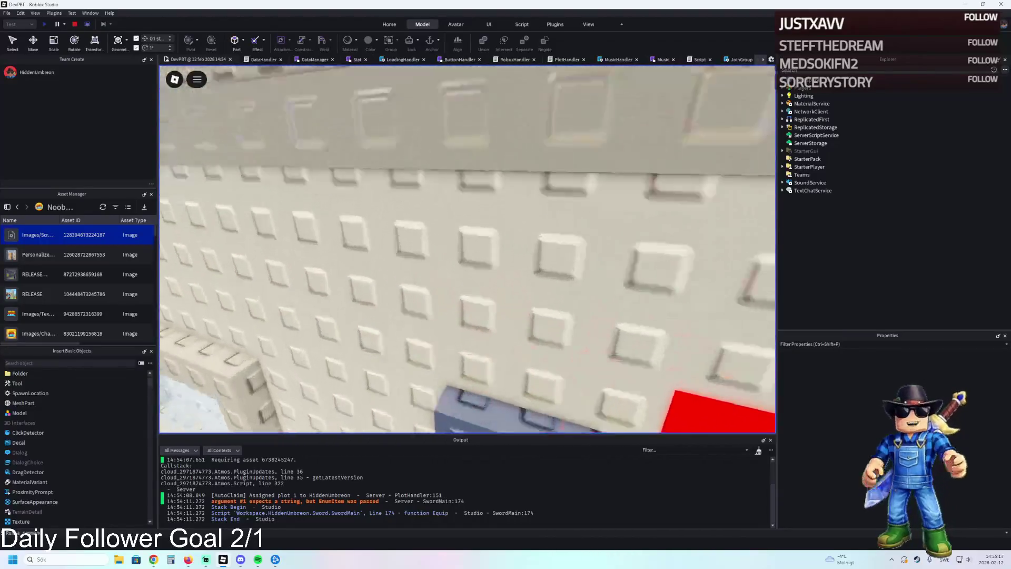
{"action": "key", "text": "w"}
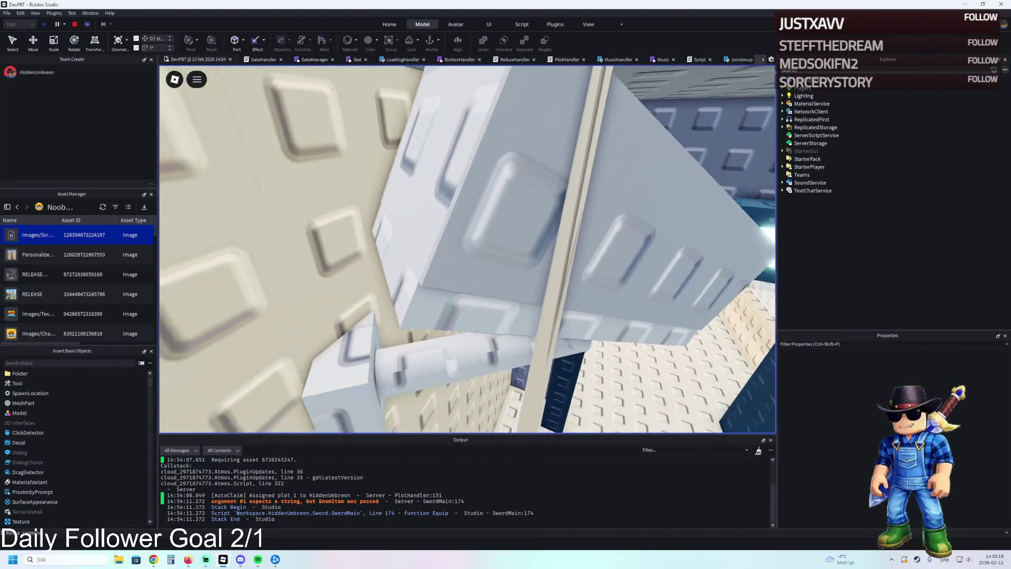
{"action": "key", "text": "w"}
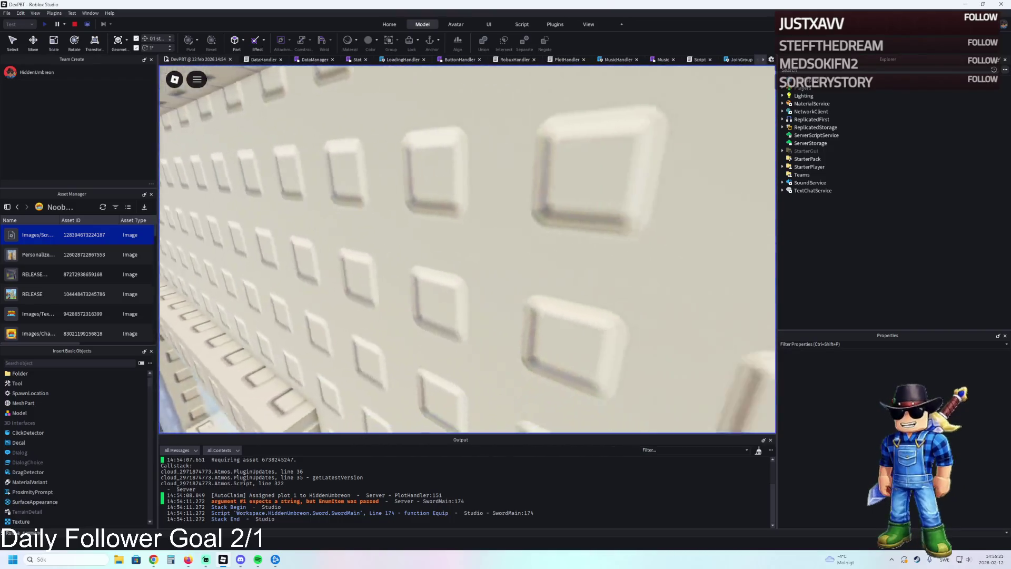
{"action": "key", "text": "w"}
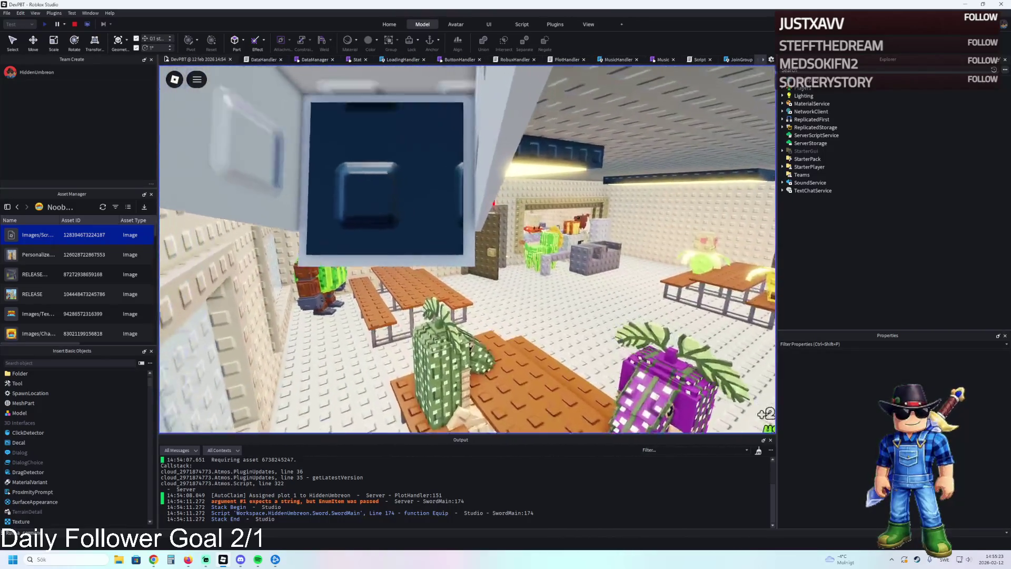
{"action": "key", "text": "w"}
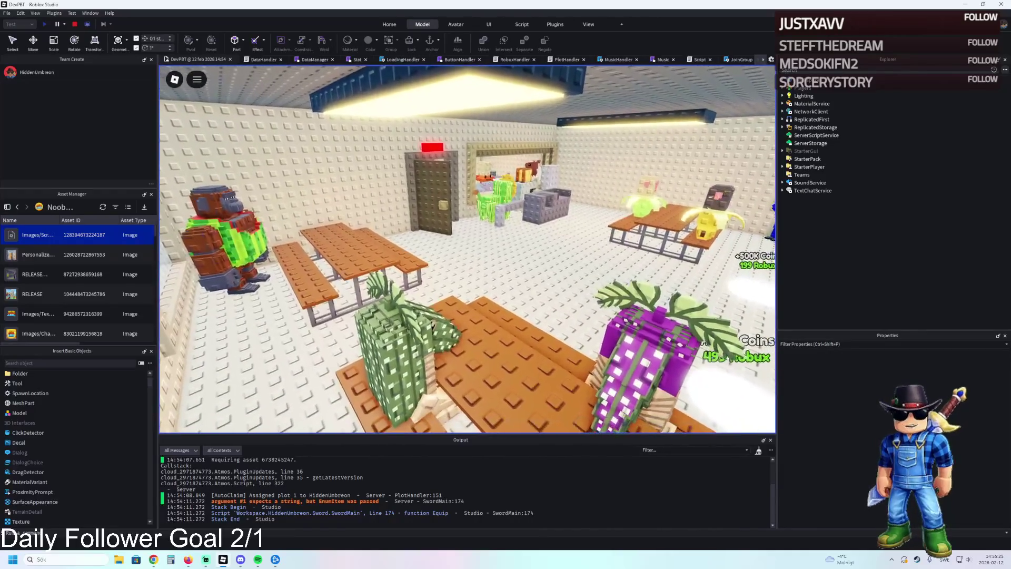
{"action": "key", "text": "w"}
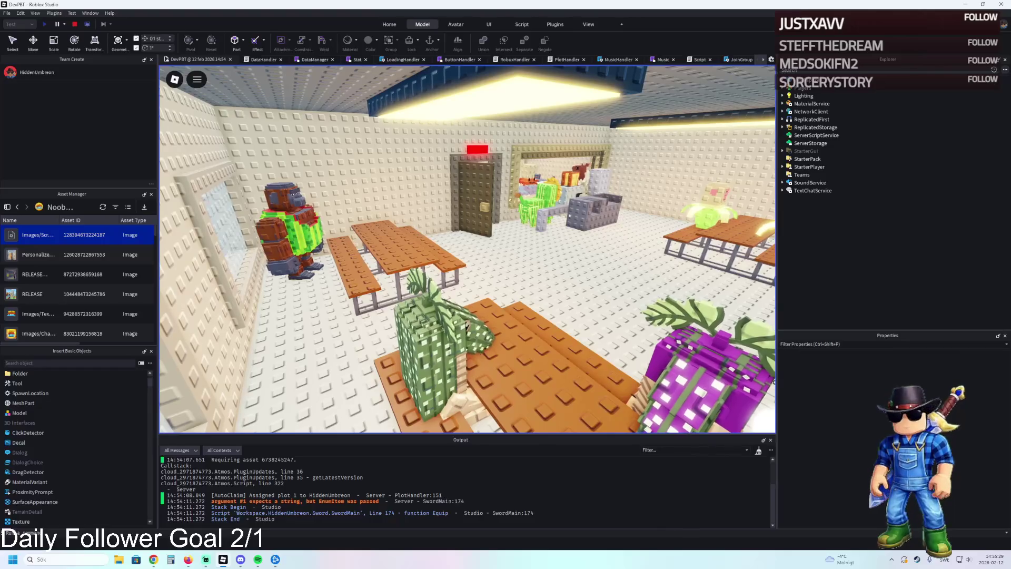
Snip the cafeteria view showing the picnic tables and red-lit door
{"action": "key", "text": "super+shift+s"}
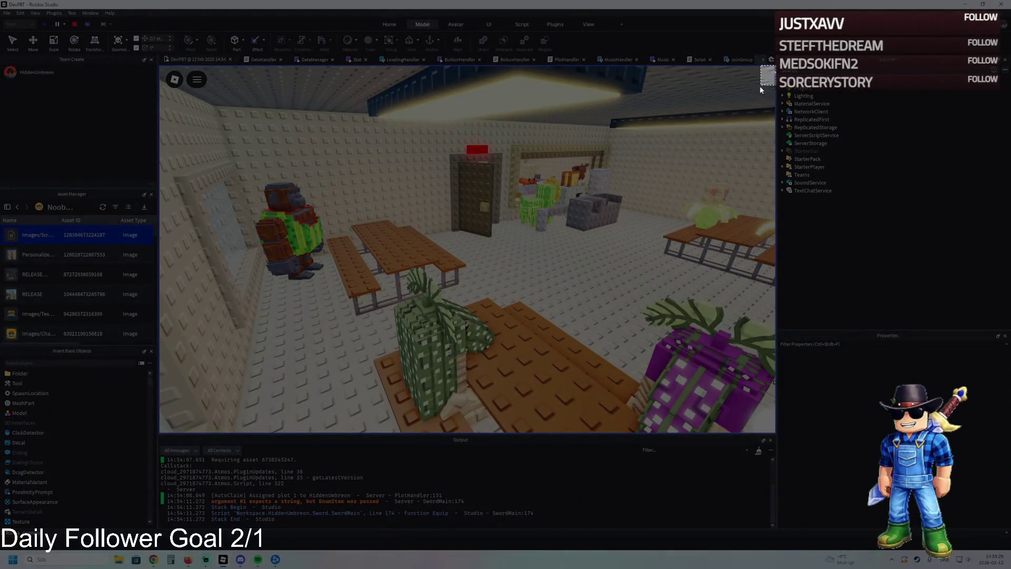
{"action": "left_click_drag", "start_coordinate": [760, 87], "coordinate": [286, 372]}
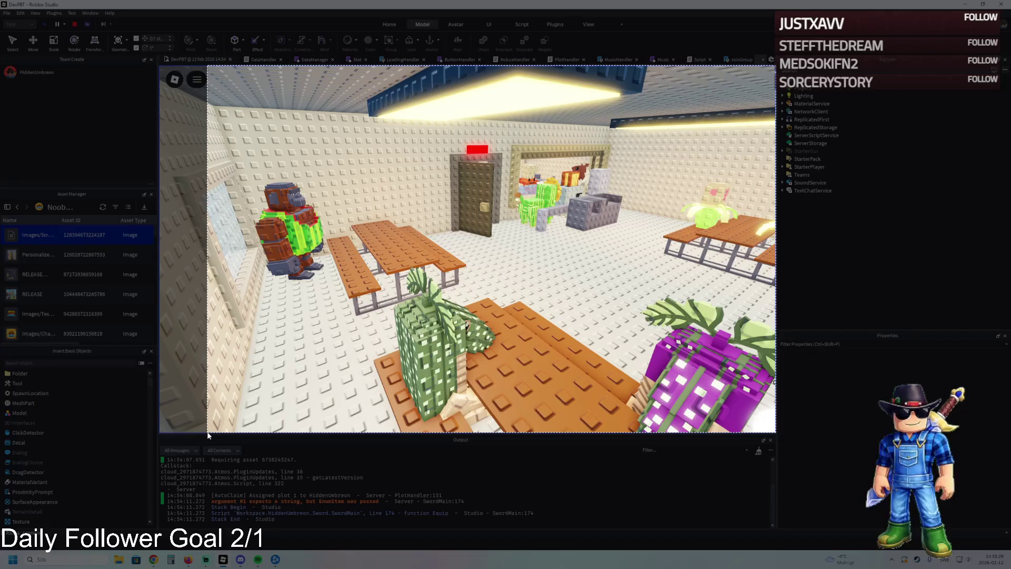
{"action": "left_click_drag", "start_coordinate": [208, 434], "coordinate": [209, 435]}
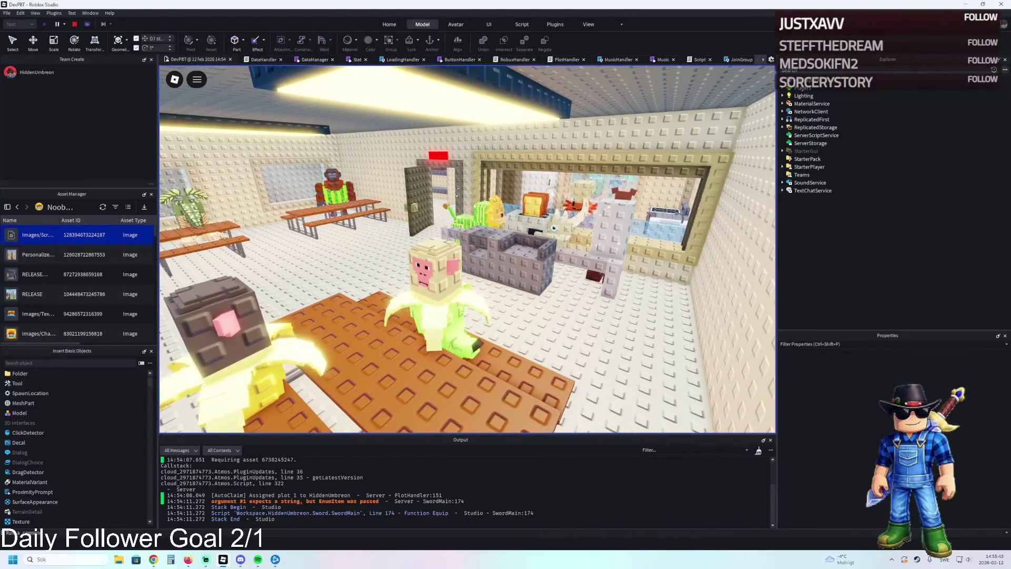
Retake the cafeteria screenshot after a cancelled attempt, framing the counter beyond the tables
{"action": "key", "text": "super+shift+s"}
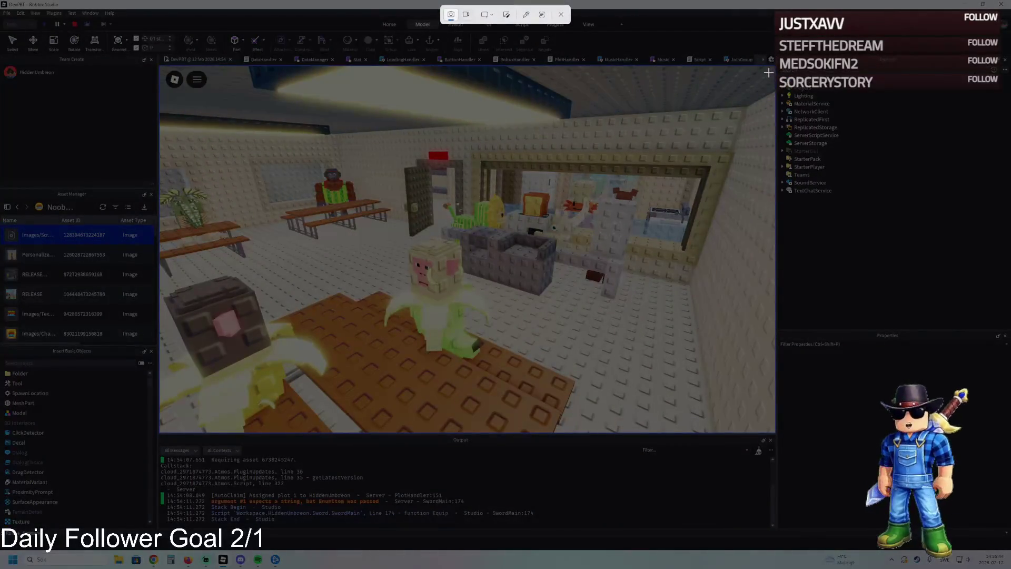
{"action": "key", "text": "Escape"}
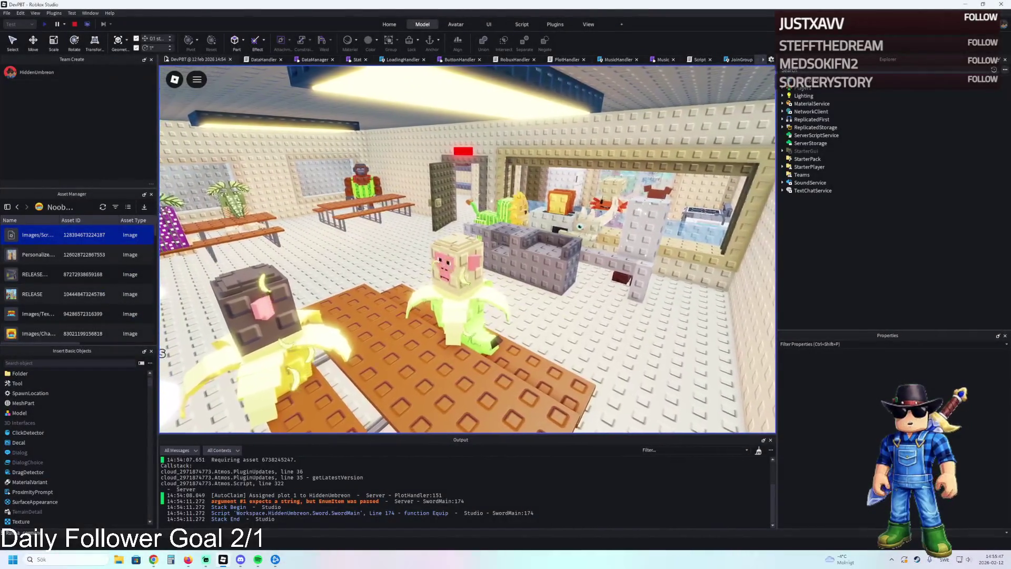
{"action": "key", "text": "super+shift+s"}
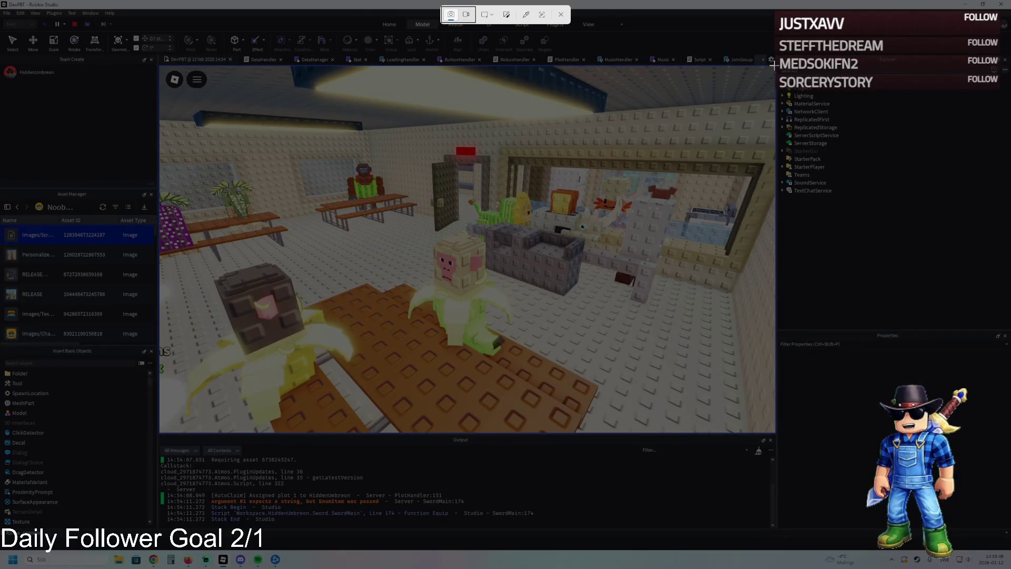
{"action": "mouse_move", "coordinate": [772, 65]}
{"action": "left_mouse_down"}
{"action": "mouse_move", "coordinate": [425, 334]}
{"action": "mouse_move", "coordinate": [260, 426]}
{"action": "left_mouse_up"}
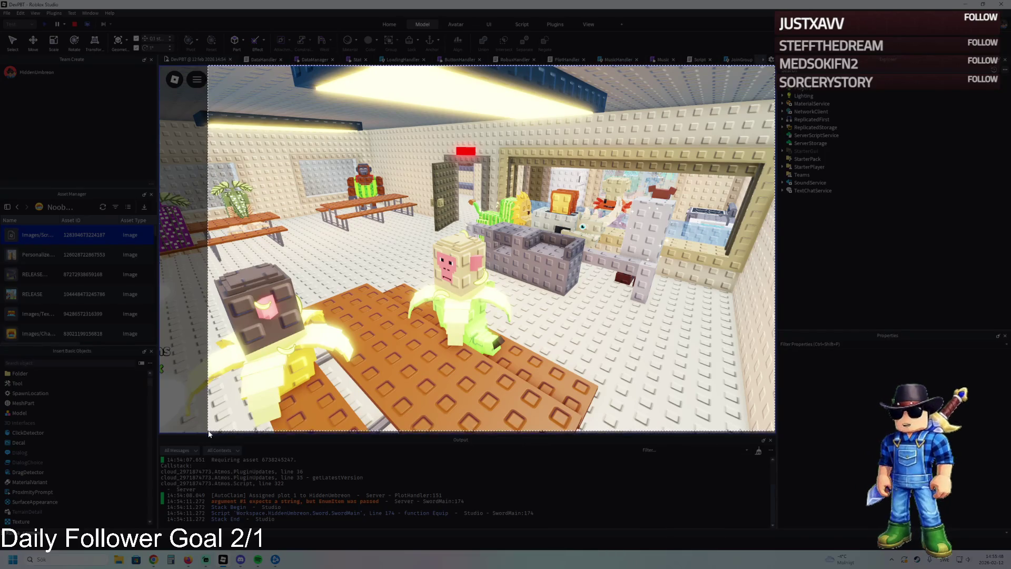
{"action": "left_click_drag", "start_coordinate": [210, 435], "coordinate": [210, 435]}
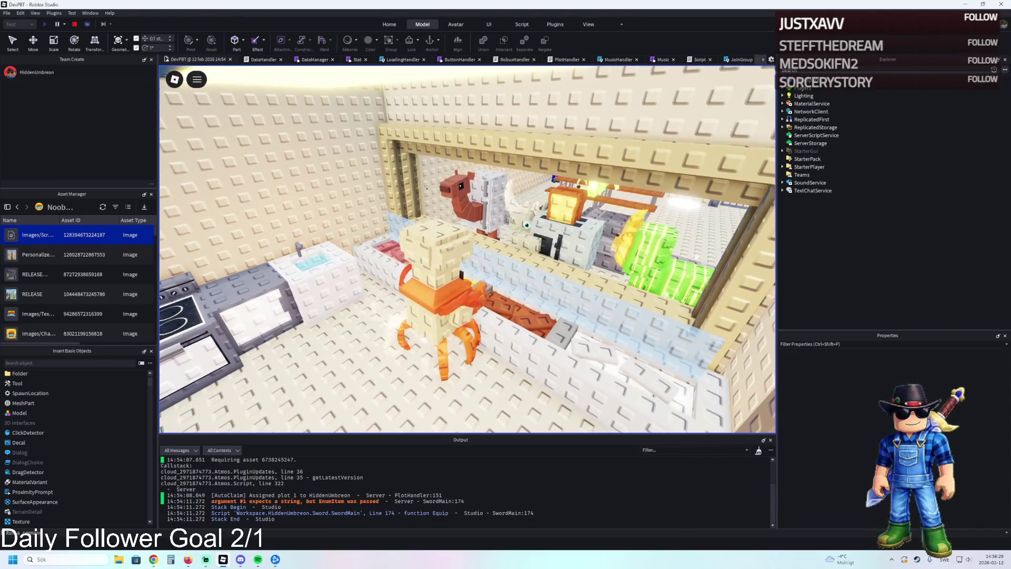
Snip the kitchen counter with its sink and stove from the play-test viewport
{"action": "key", "text": "super+shift+s"}
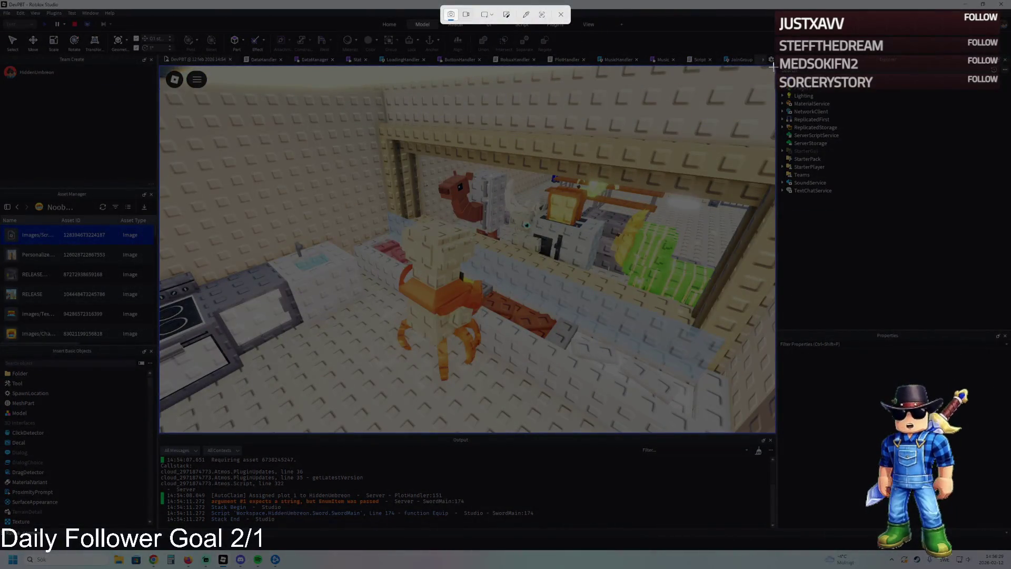
{"action": "left_click_drag", "start_coordinate": [773, 65], "coordinate": [209, 431]}
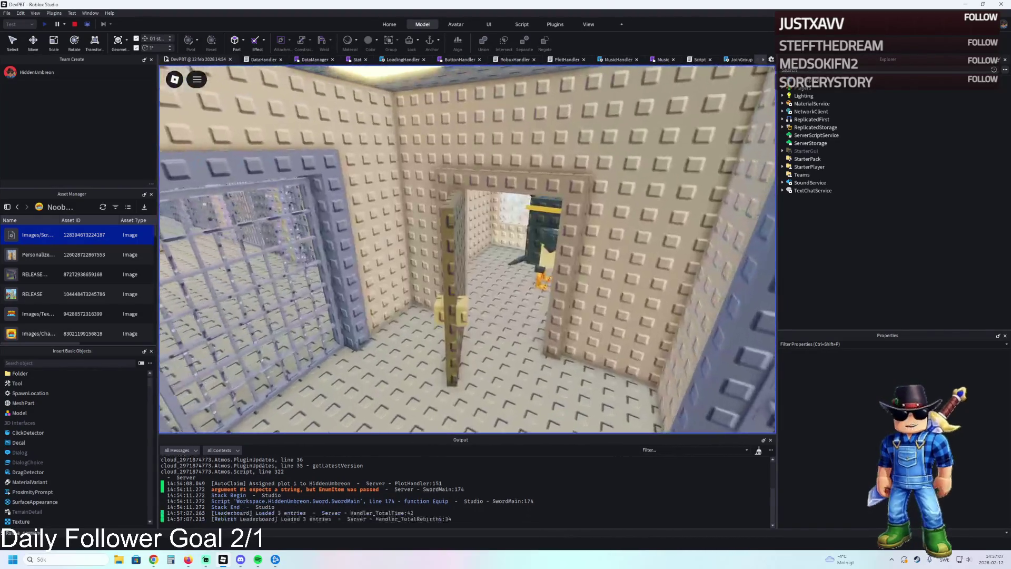
Snip the cell doorway and door frame beside the barred gate
{"action": "key", "text": "super+shift+s"}
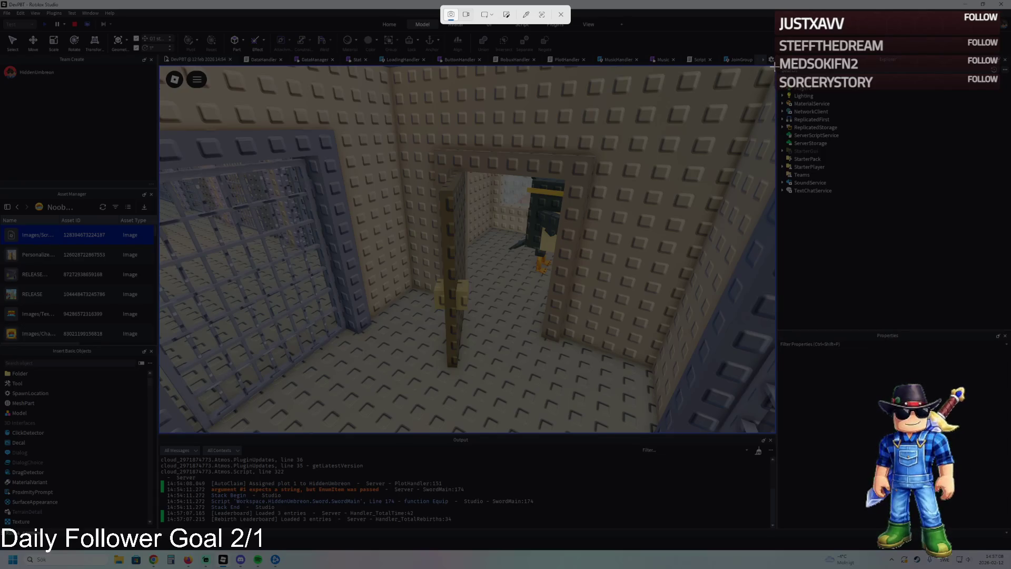
{"action": "mouse_move", "coordinate": [773, 66]}
{"action": "left_mouse_down"}
{"action": "mouse_move", "coordinate": [685, 211]}
{"action": "mouse_move", "coordinate": [287, 433]}
{"action": "mouse_move", "coordinate": [210, 433]}
{"action": "left_mouse_up"}
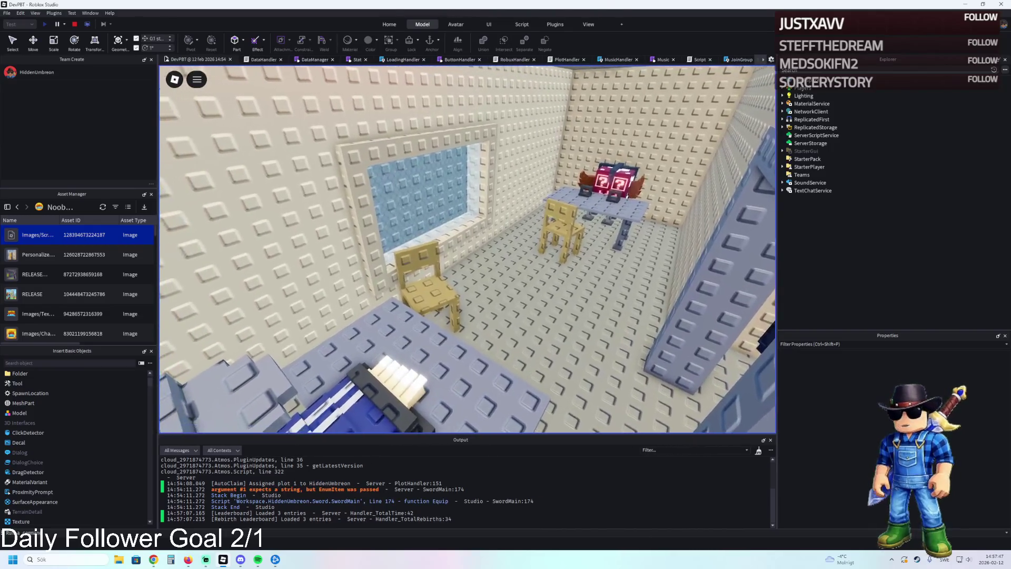
Snip the room showing the light-blue window pane, two chairs and desk
{"action": "key", "text": "super+shift+s"}
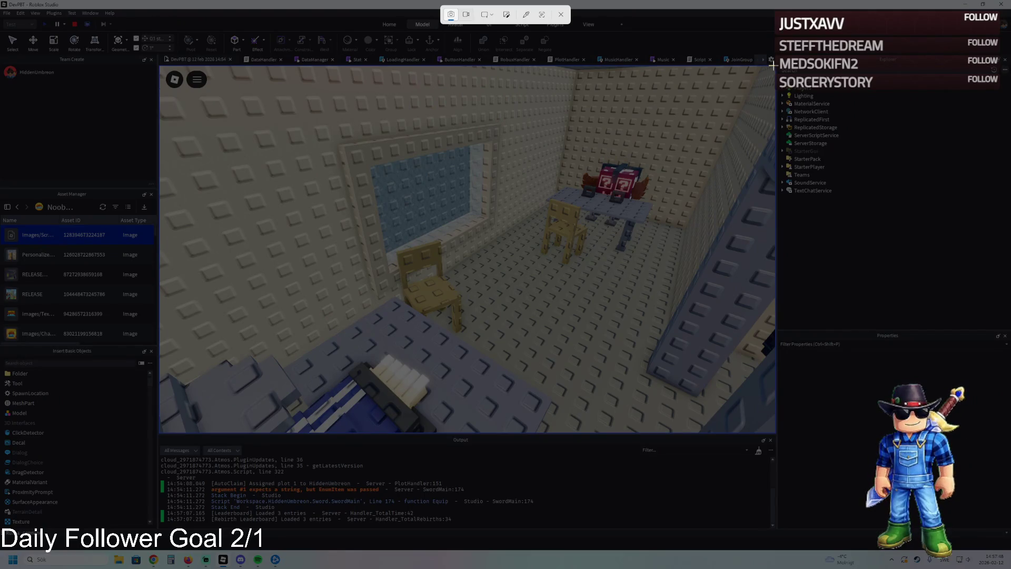
{"action": "mouse_move", "coordinate": [772, 64]}
{"action": "left_mouse_down"}
{"action": "mouse_move", "coordinate": [713, 150]}
{"action": "mouse_move", "coordinate": [199, 429]}
{"action": "mouse_move", "coordinate": [211, 432]}
{"action": "left_mouse_up"}
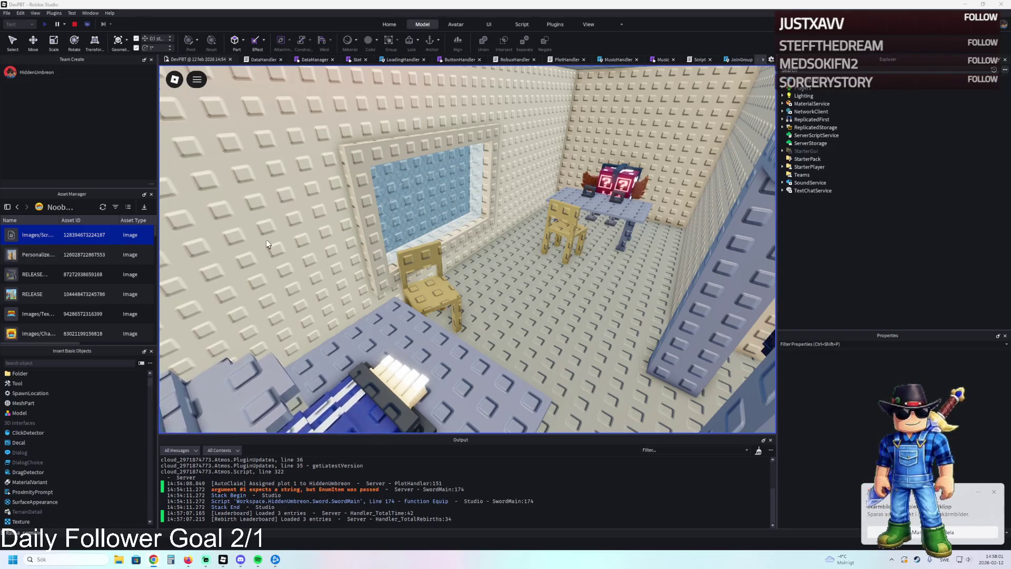
Walk past the desk and blue door frame through the corridor, then snip the doorway view
{"action": "key", "text": "w"}
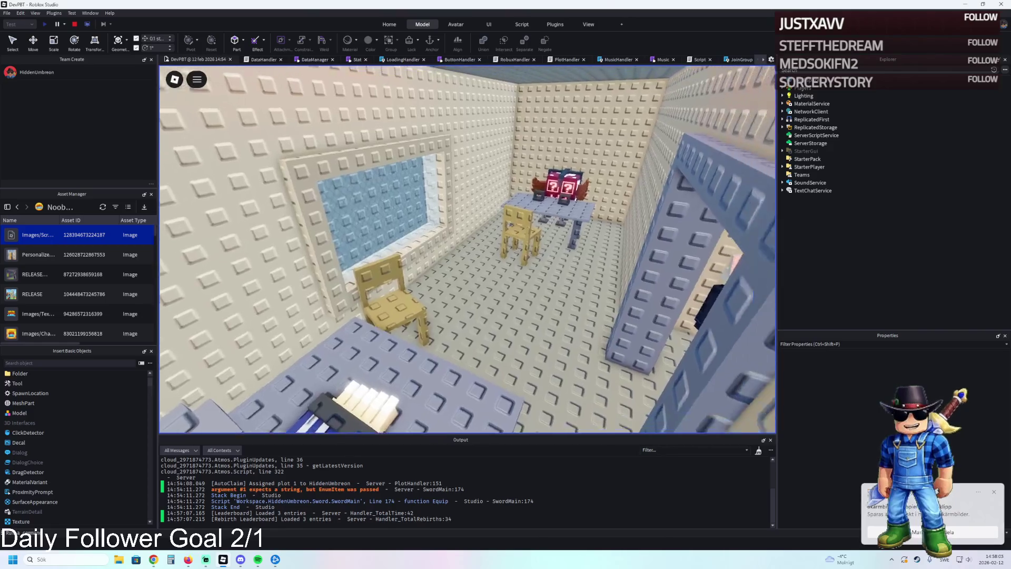
{"action": "key", "text": "w"}
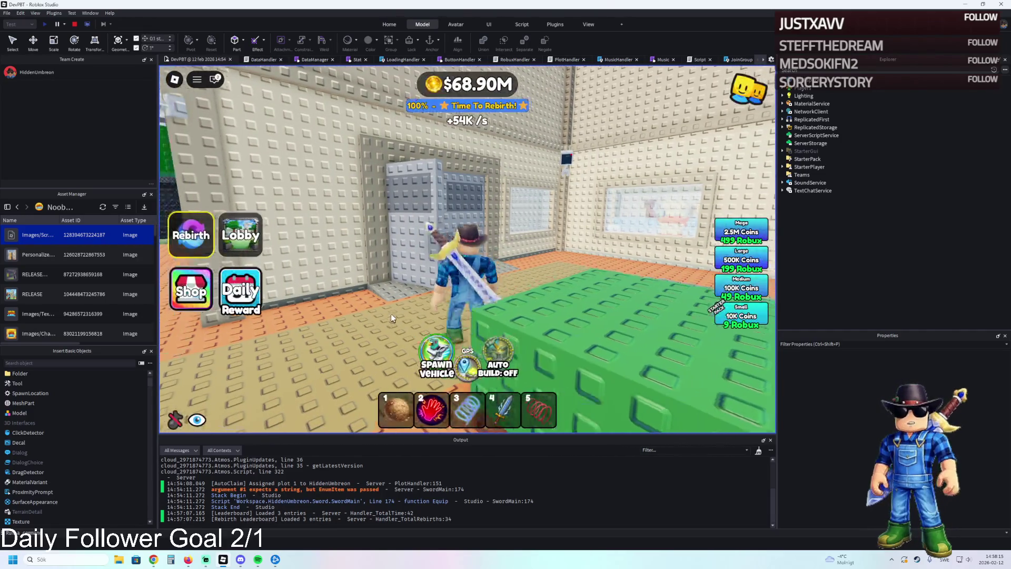
{"action": "key", "text": "a"}
{"action": "key", "text": "w"}
{"action": "key", "text": "super+shift+s"}
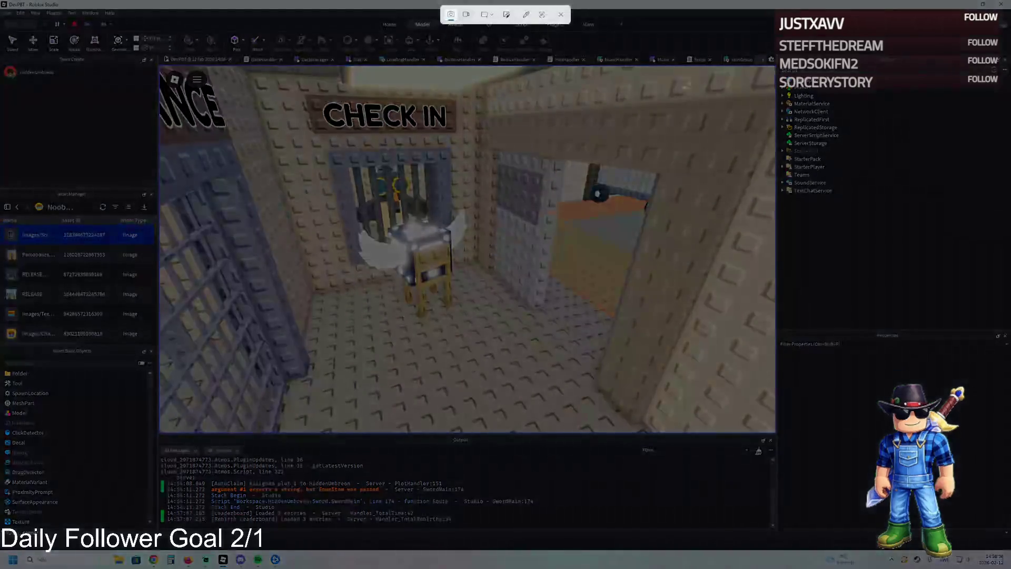
{"action": "mouse_move", "coordinate": [772, 65]}
{"action": "left_mouse_down"}
{"action": "mouse_move", "coordinate": [485, 352]}
{"action": "mouse_move", "coordinate": [194, 440]}
{"action": "mouse_move", "coordinate": [209, 432]}
{"action": "left_mouse_up"}
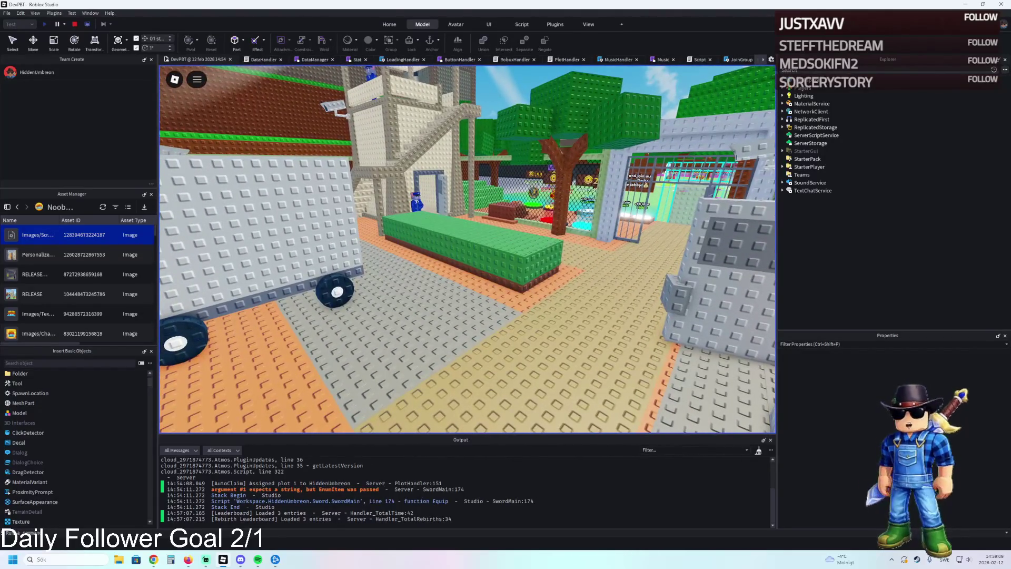
Snip the courtyard showing the truck and the long green bench
{"action": "key", "text": "super+shift+s"}
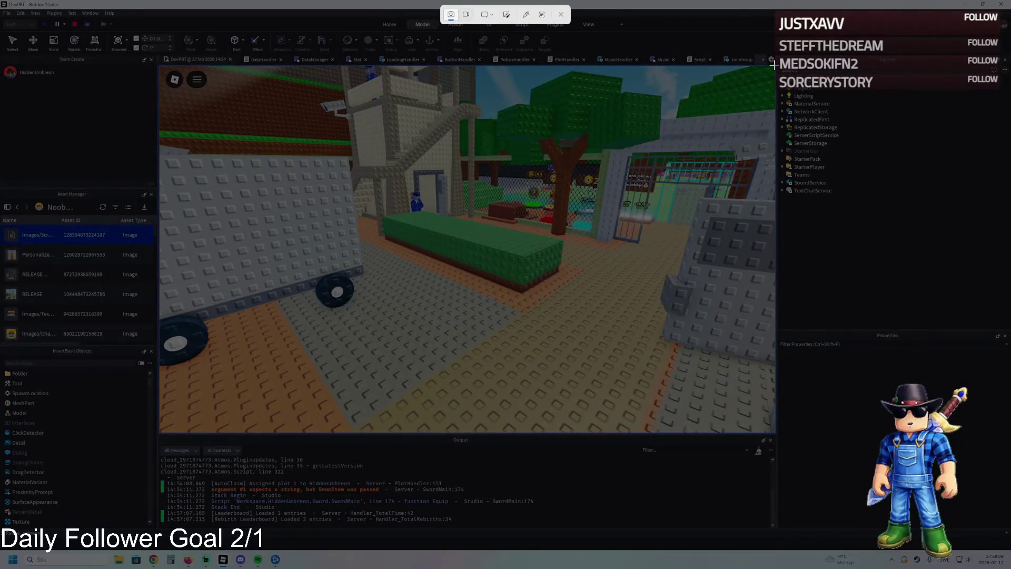
{"action": "mouse_move", "coordinate": [773, 65]}
{"action": "left_mouse_down"}
{"action": "mouse_move", "coordinate": [320, 387]}
{"action": "mouse_move", "coordinate": [196, 439]}
{"action": "mouse_move", "coordinate": [209, 427]}
{"action": "mouse_move", "coordinate": [210, 437]}
{"action": "left_mouse_up"}
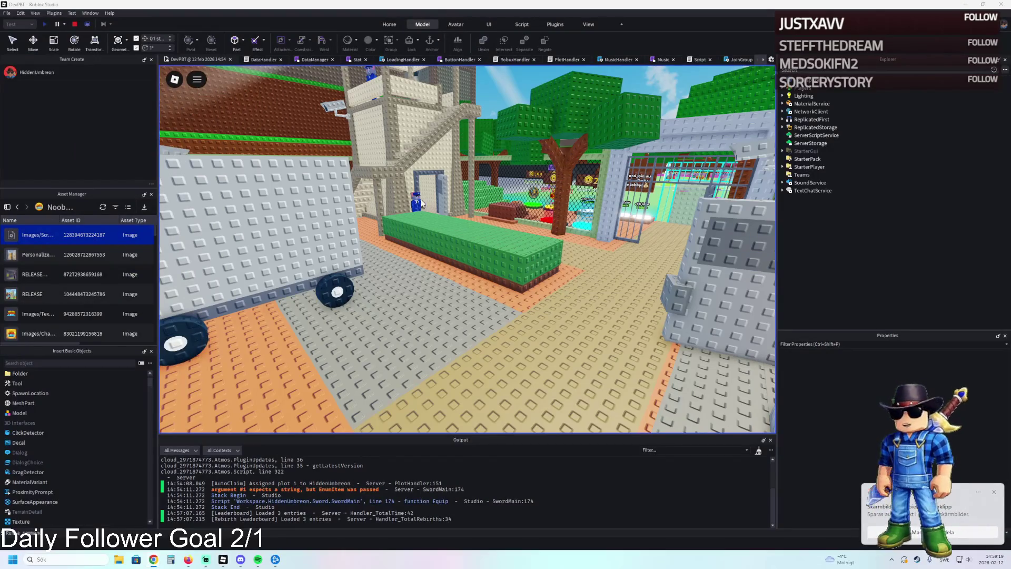
Centre the truck, green bench and guarded doorway in the courtyard view and snip it
{"action": "key", "text": "w"}
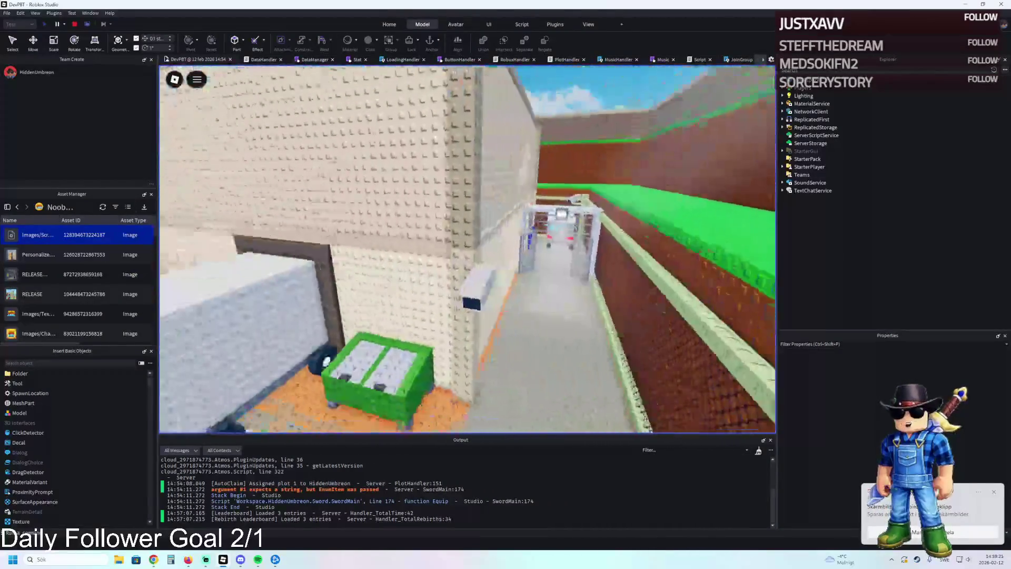
{"action": "key", "text": "s"}
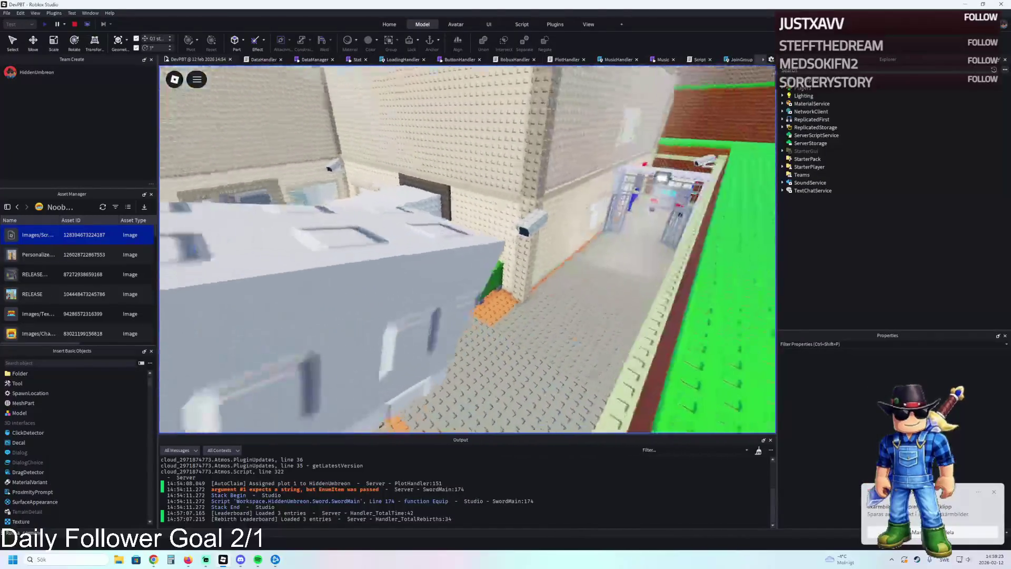
{"action": "key", "text": "w"}
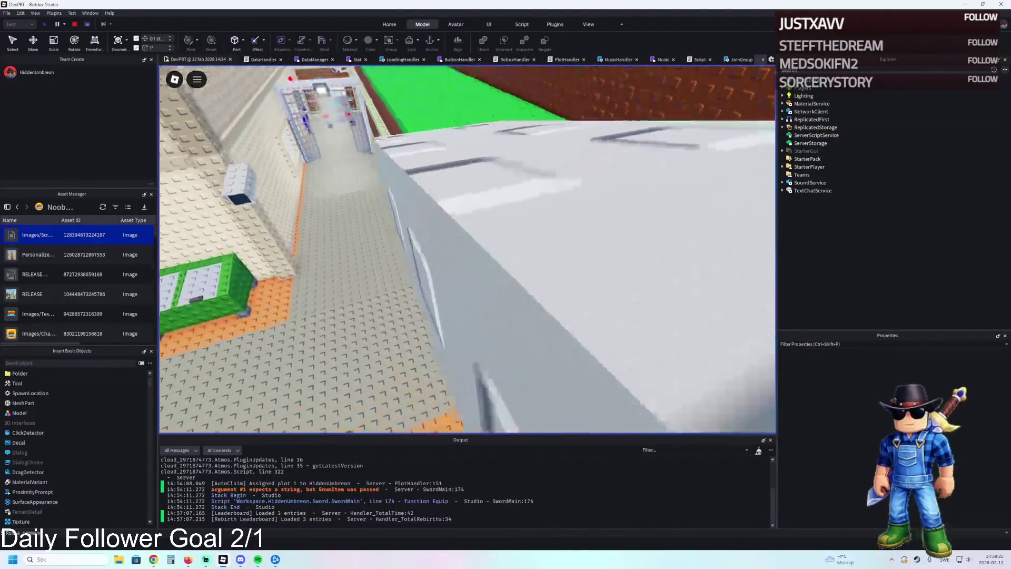
{"action": "key", "text": "s"}
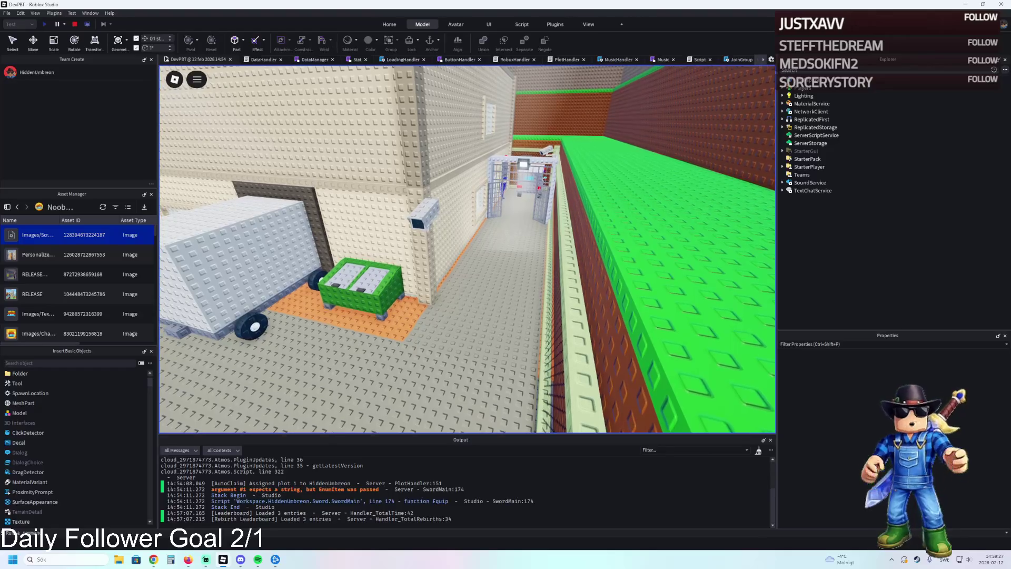
{"action": "key", "text": "w"}
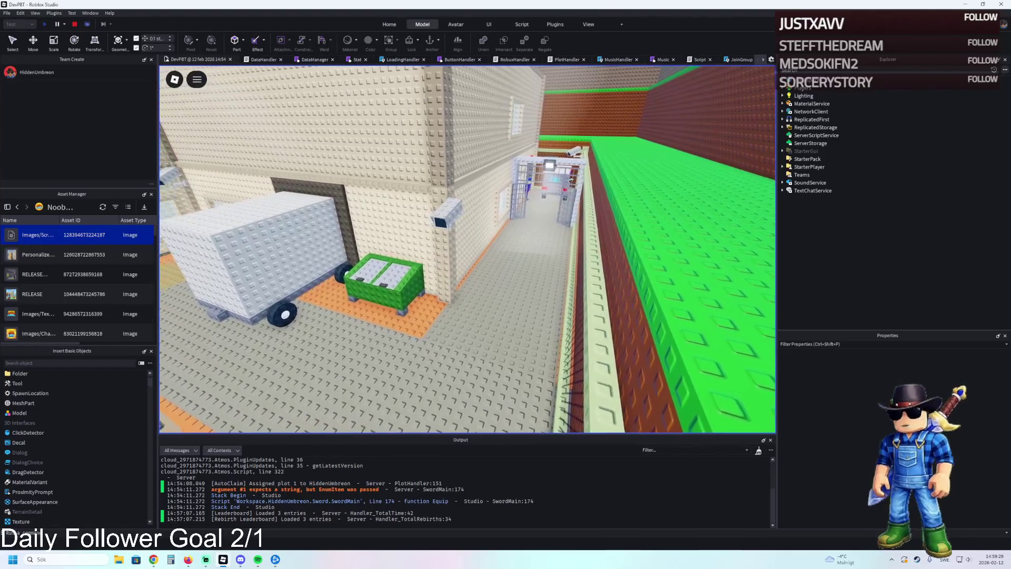
{"action": "key", "text": "w"}
{"action": "key", "text": "Left"}
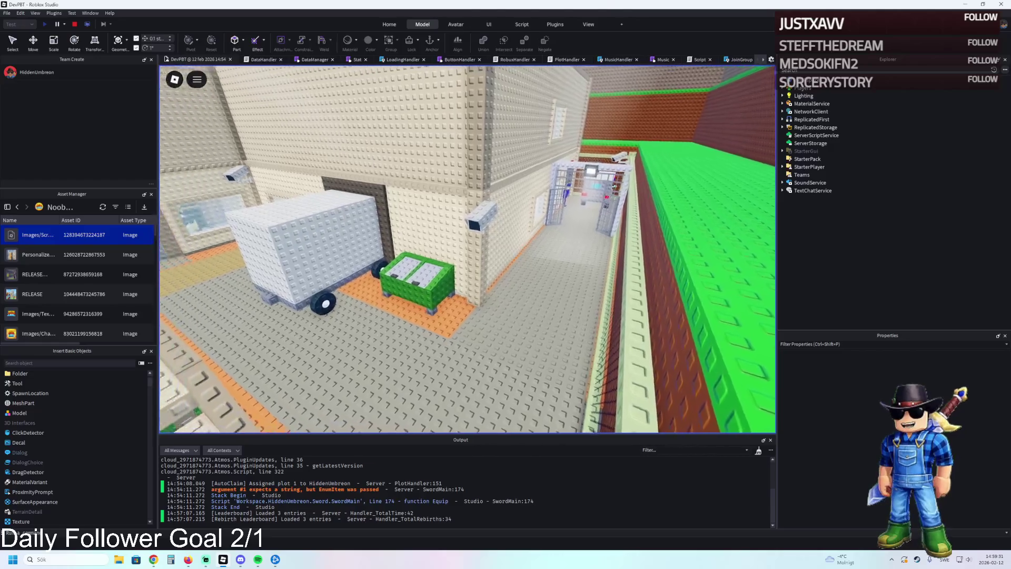
{"action": "key", "text": "Left"}
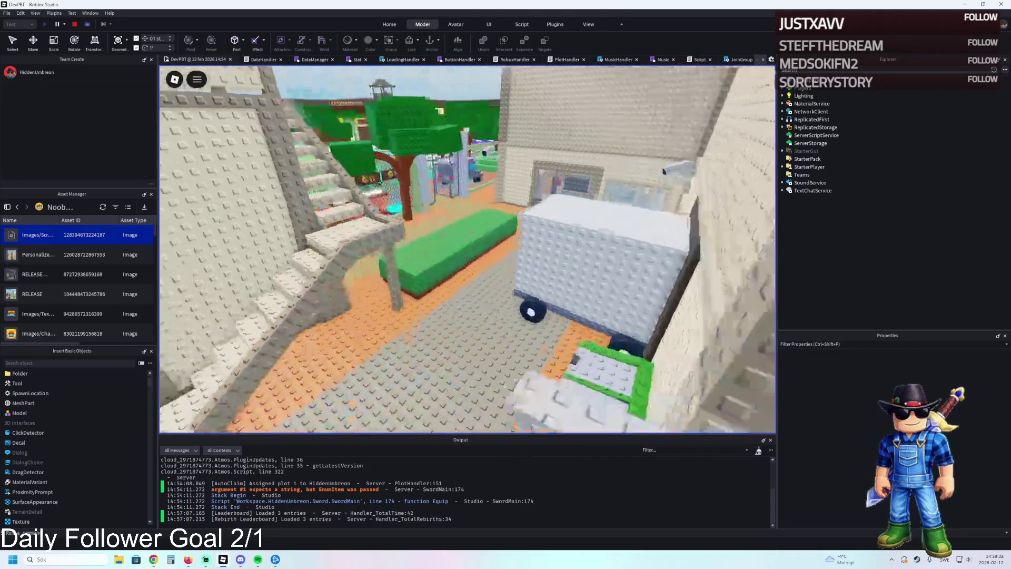
{"action": "key", "text": "Left"}
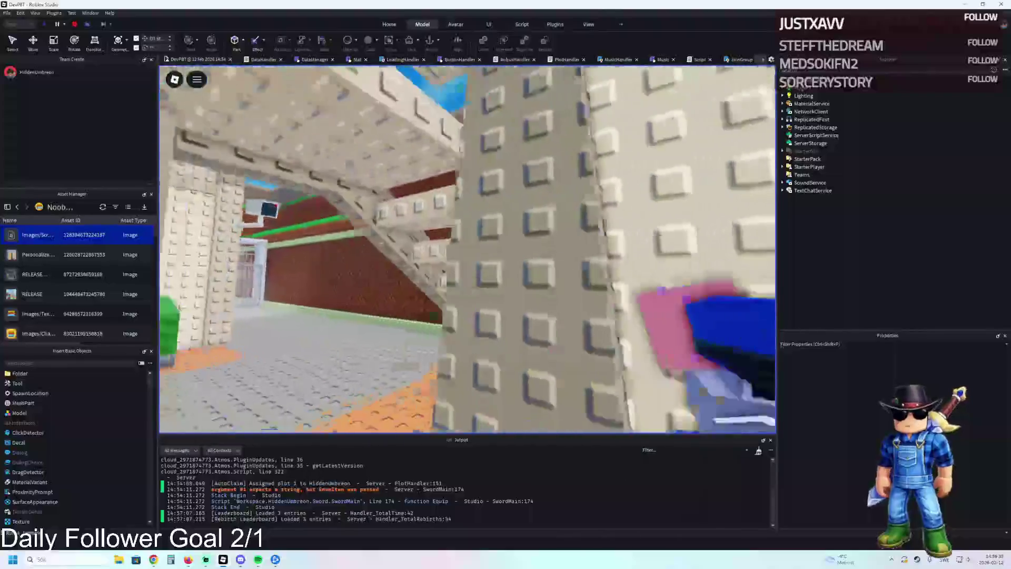
{"action": "key", "text": "Right"}
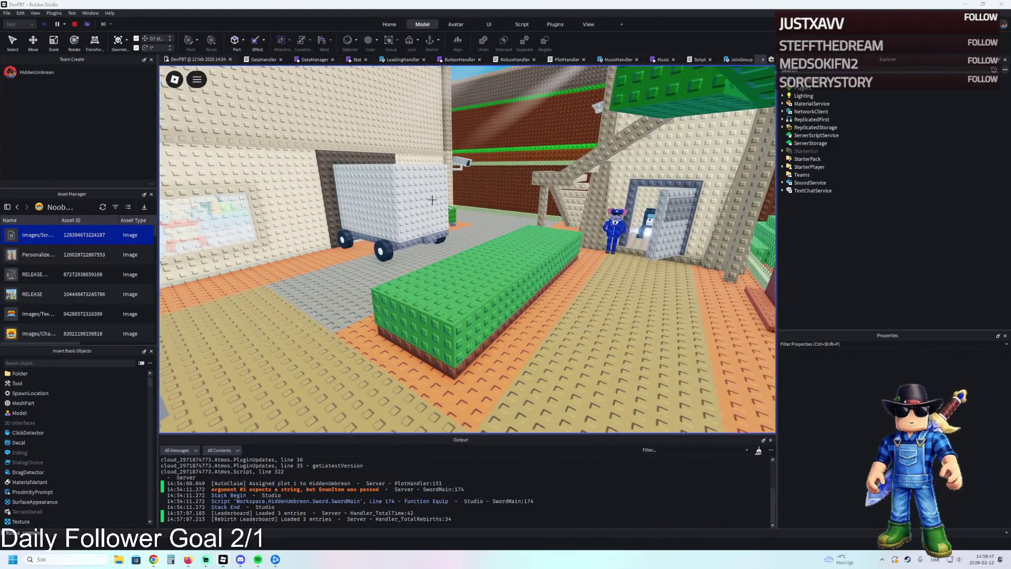
{"action": "key", "text": "super+shift+s"}
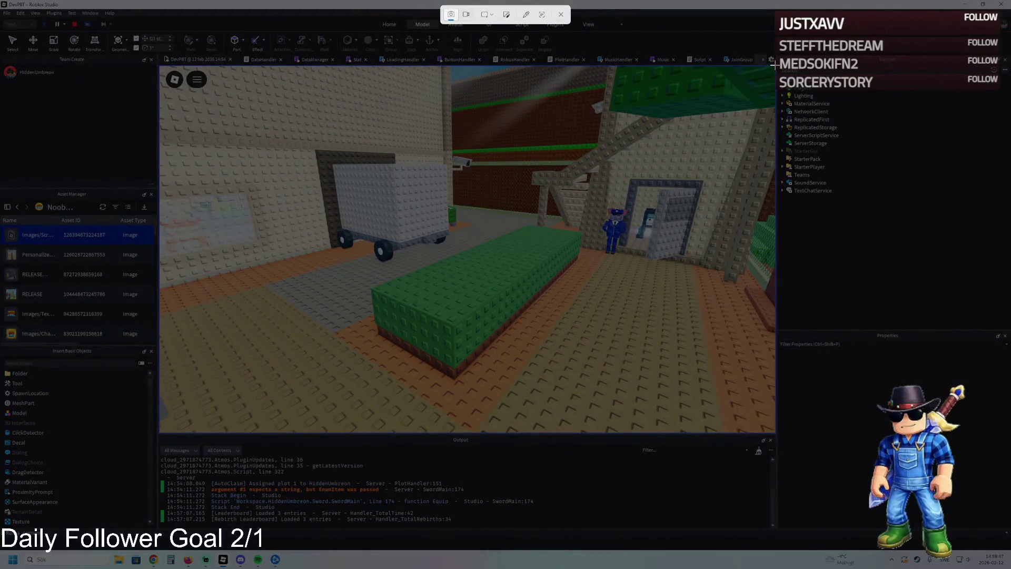
{"action": "mouse_move", "coordinate": [774, 64]}
{"action": "left_mouse_down"}
{"action": "mouse_move", "coordinate": [540, 368]}
{"action": "mouse_move", "coordinate": [208, 433]}
{"action": "left_mouse_up"}
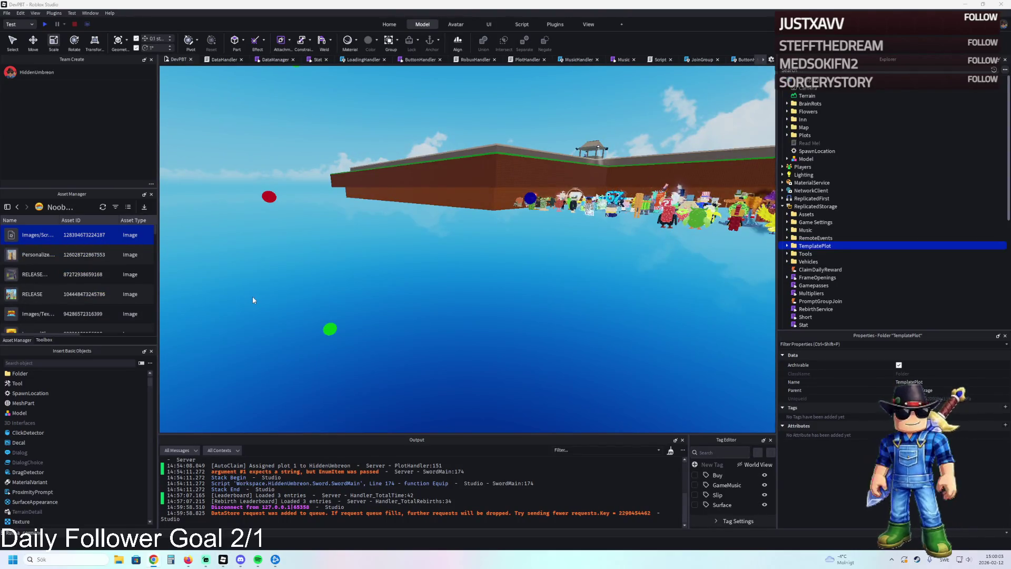
Deselect everything and show the Toolbox's free 'office chair' models, scrolled to the top
{"action": "left_click_drag", "start_coordinate": [252, 296], "coordinate": [400, 299]}
{"action": "key", "text": "w"}
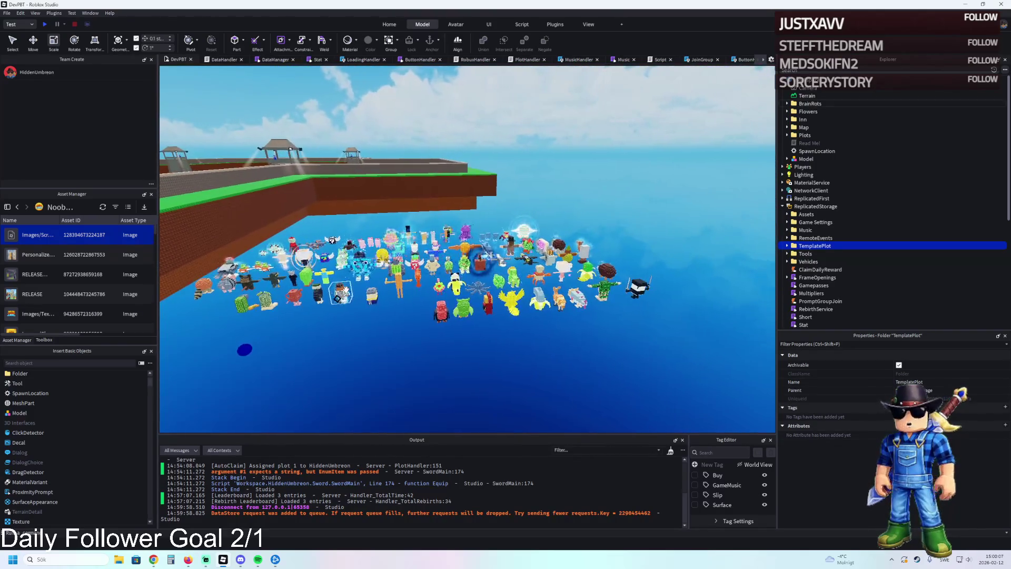
{"action": "key", "text": "a"}
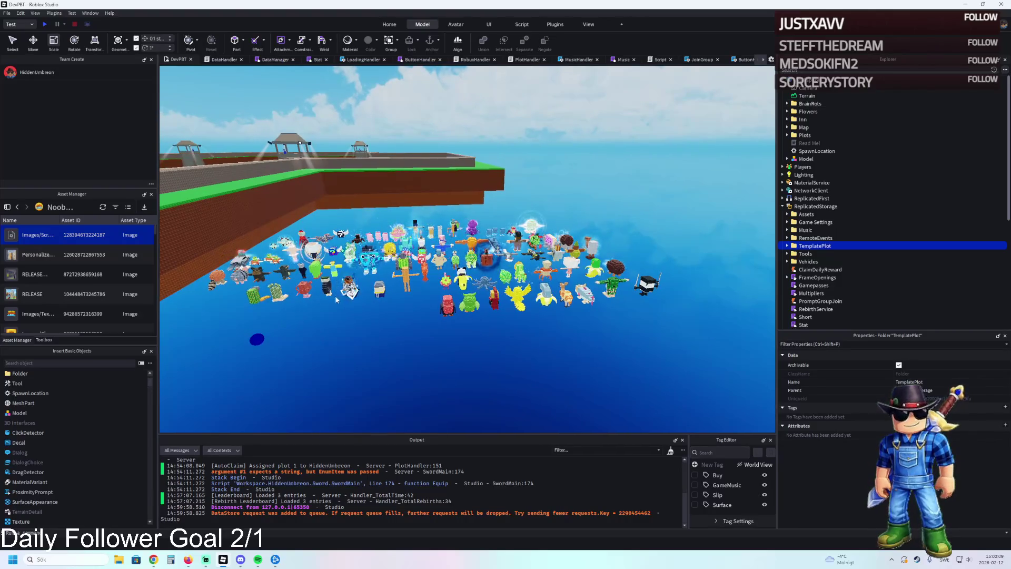
{"action": "left_click", "coordinate": [645, 194]}
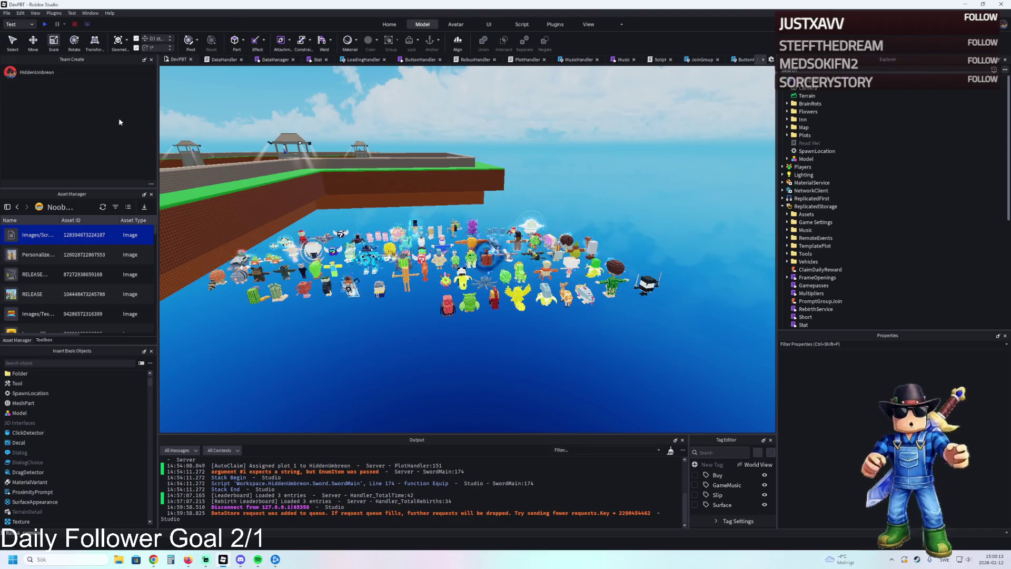
{"action": "left_click", "coordinate": [44, 339]}
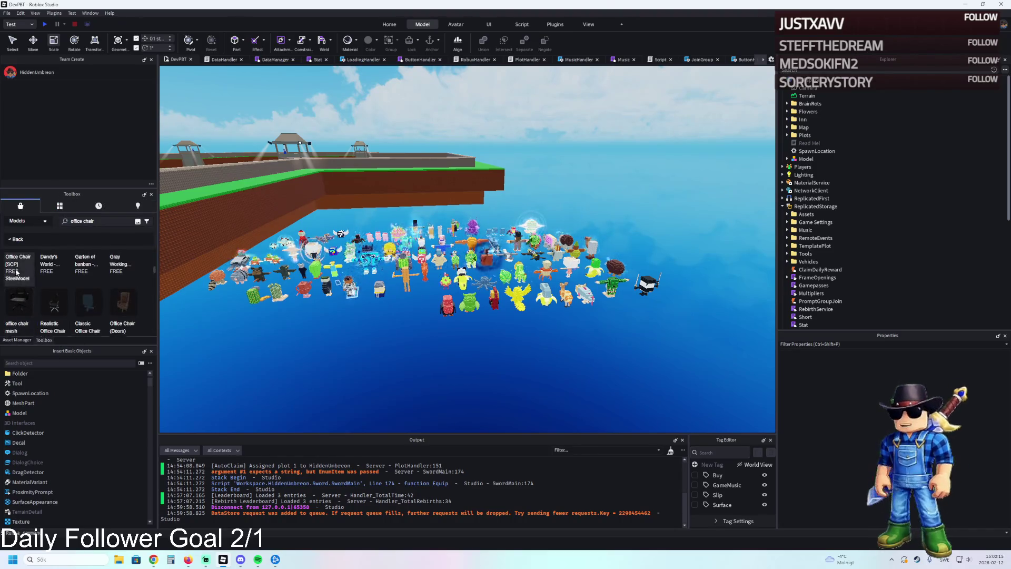
{"action": "scroll", "coordinate": [16, 304], "scroll_direction": "up", "scroll_amount": 2}
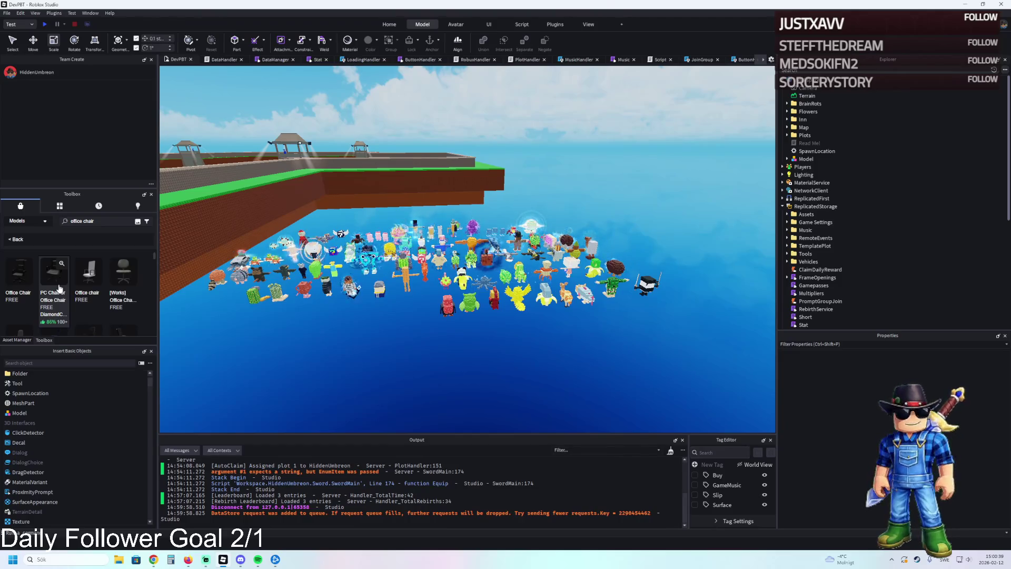
{"action": "key", "text": "Left"}
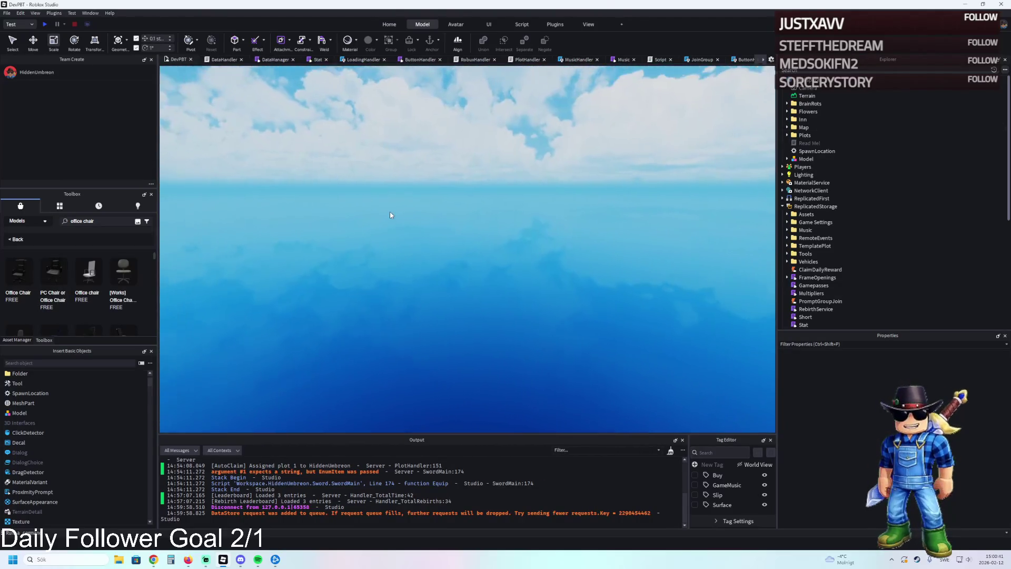
Select the Prison build, zoom into the desk and window-pane room, and open Visualization Modes
{"action": "key", "text": "ctrl+v"}
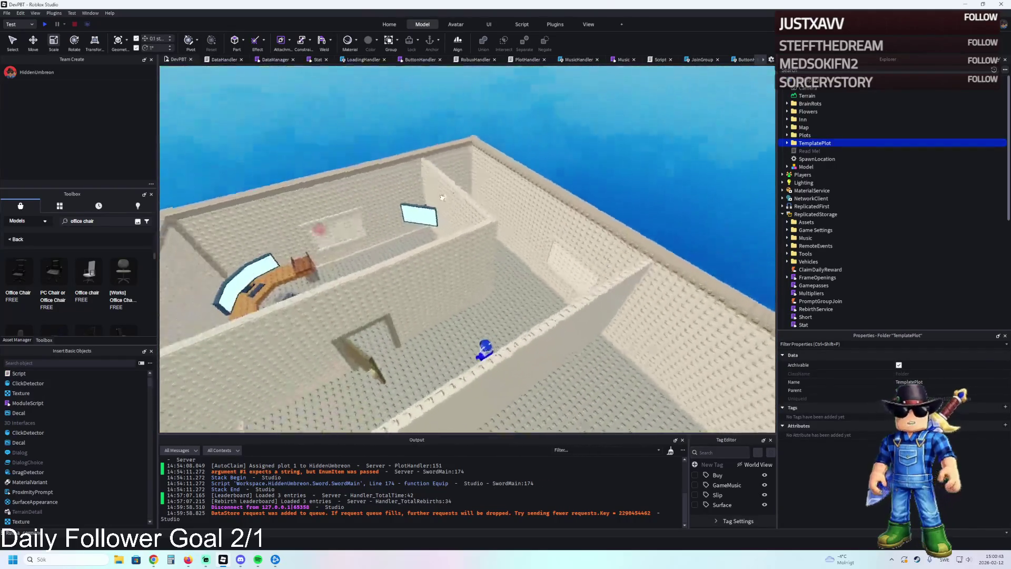
{"action": "left_click", "coordinate": [442, 197]}
{"action": "scroll", "coordinate": [457, 189], "scroll_direction": "up", "scroll_amount": 5}
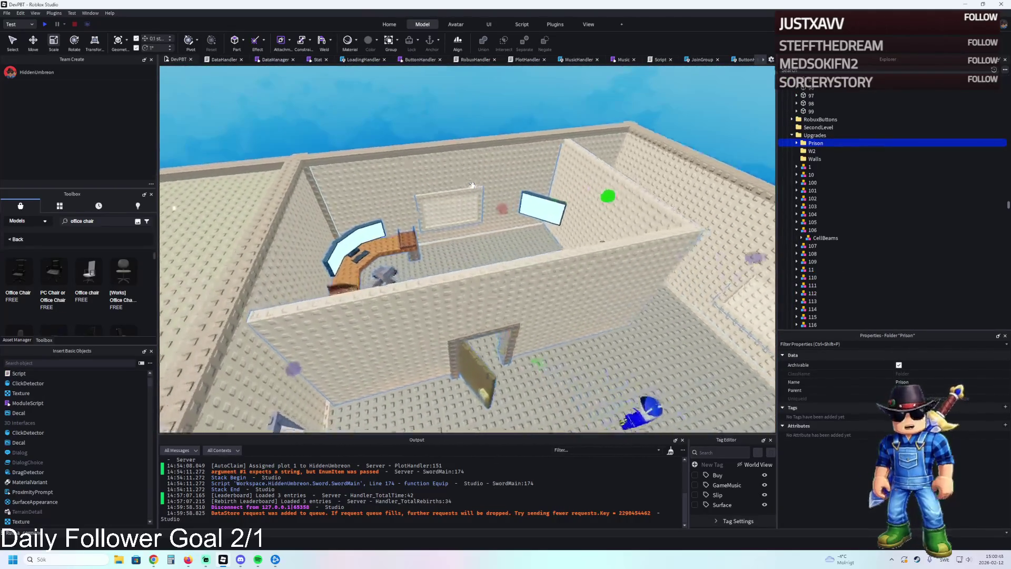
{"action": "scroll", "coordinate": [471, 185], "scroll_direction": "up", "scroll_amount": 5}
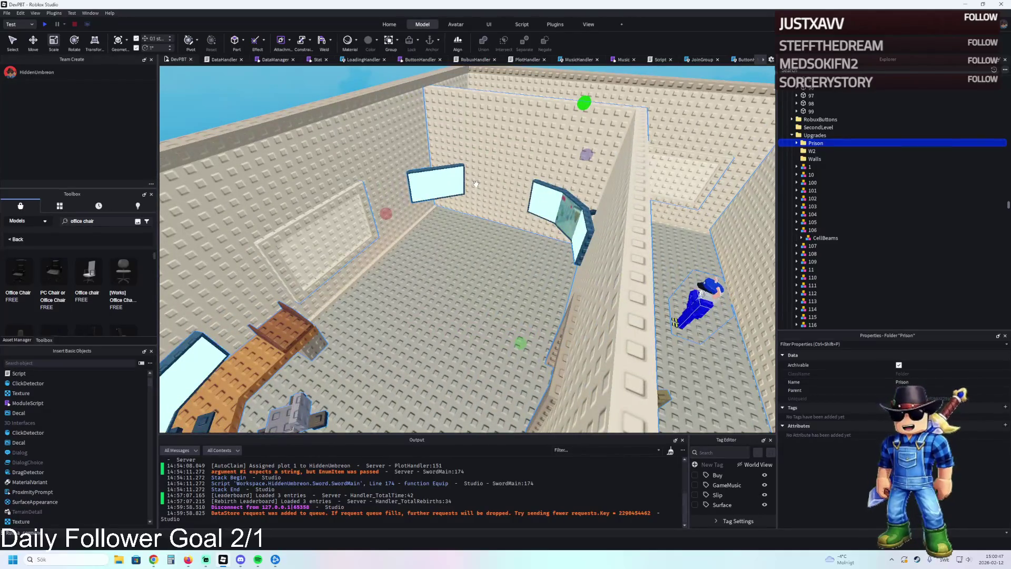
{"action": "scroll", "coordinate": [475, 184], "scroll_direction": "down", "scroll_amount": 5}
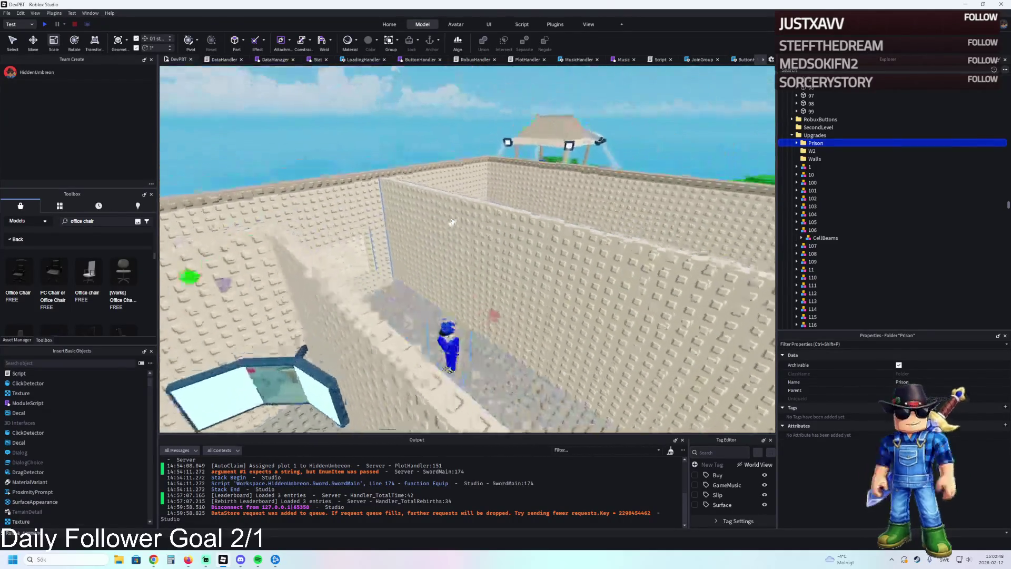
{"action": "scroll", "coordinate": [451, 221], "scroll_direction": "up", "scroll_amount": 10}
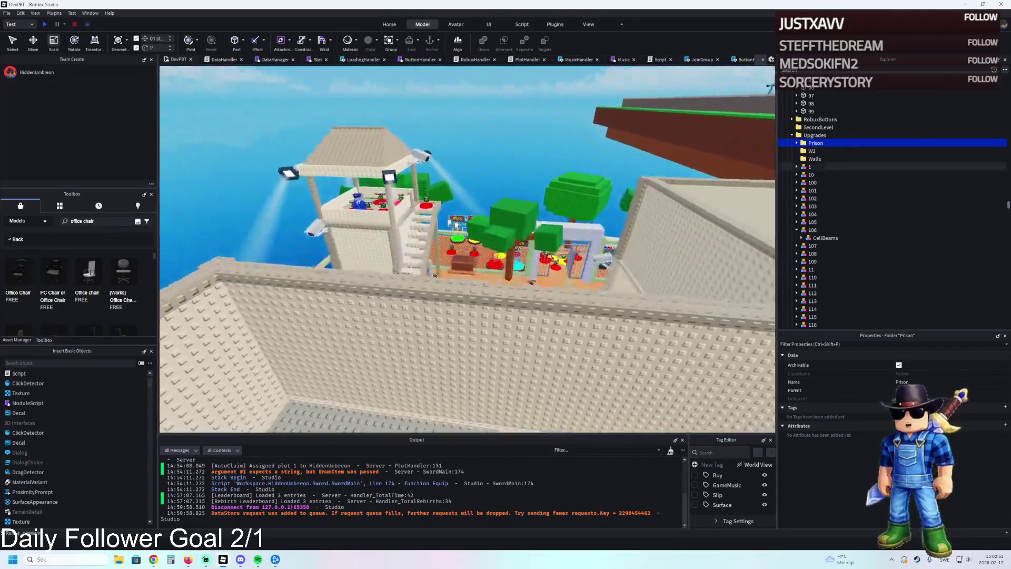
{"action": "scroll", "coordinate": [487, 215], "scroll_direction": "up", "scroll_amount": 10}
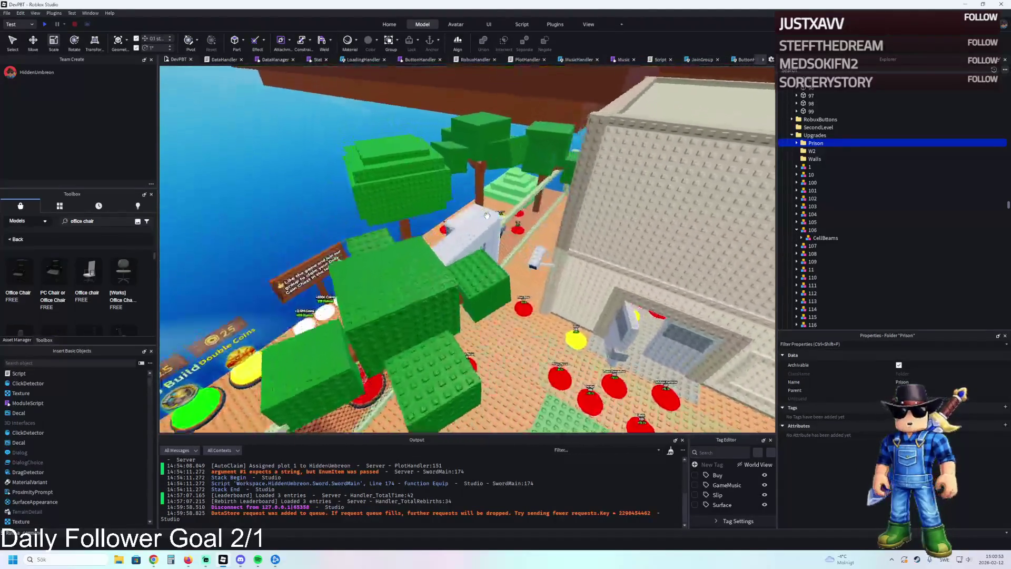
{"action": "scroll", "coordinate": [497, 230], "scroll_direction": "up", "scroll_amount": 3}
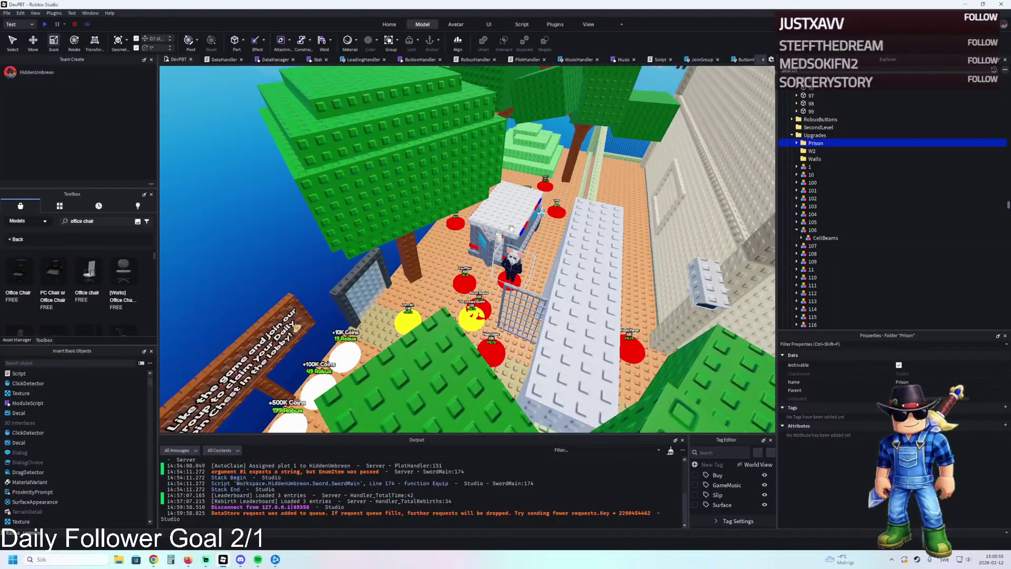
{"action": "scroll", "coordinate": [510, 228], "scroll_direction": "up", "scroll_amount": 10}
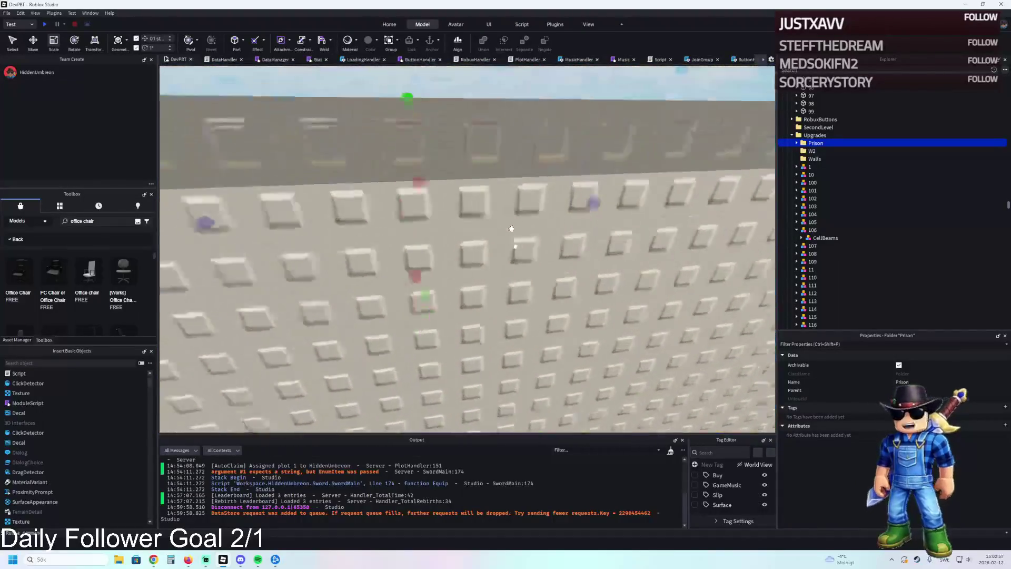
{"action": "scroll", "coordinate": [510, 228], "scroll_direction": "up", "scroll_amount": 10}
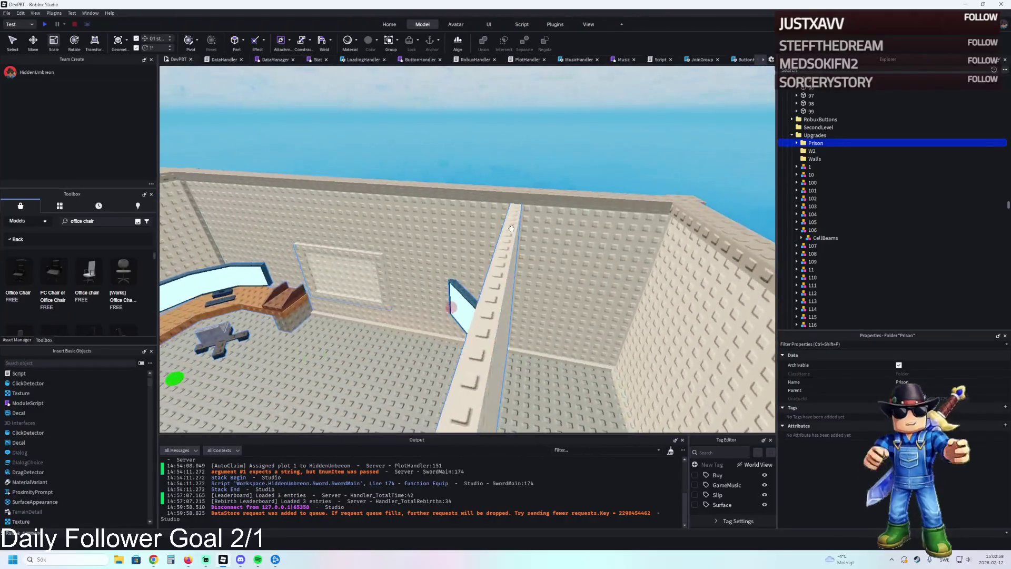
{"action": "scroll", "coordinate": [510, 228], "scroll_direction": "up", "scroll_amount": 10}
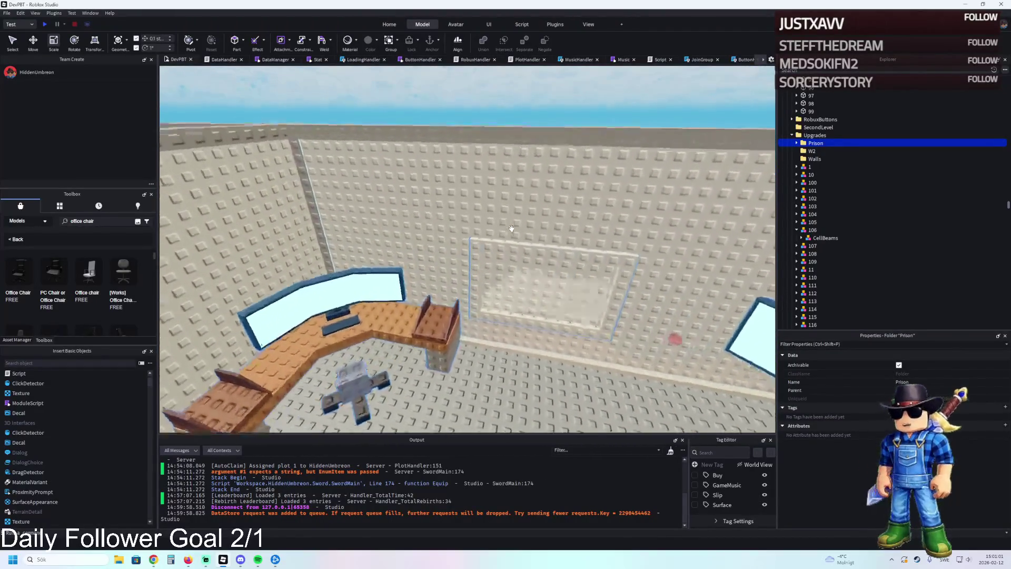
{"action": "scroll", "coordinate": [497, 230], "scroll_direction": "down", "scroll_amount": 2}
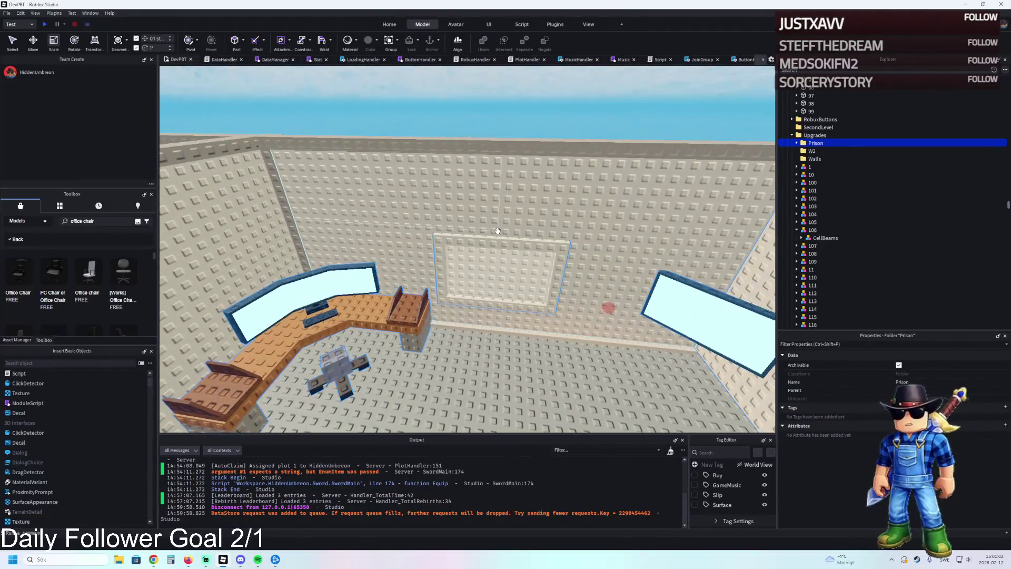
{"action": "left_click", "coordinate": [772, 59]}
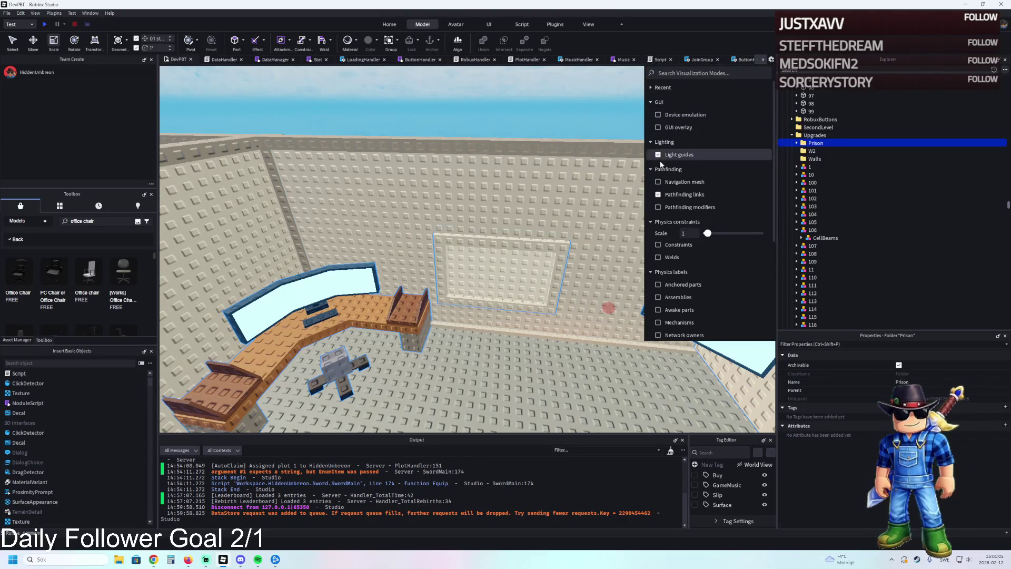
Turn on the GUI overlay to show coins, Rebirth, Shop and coin packs, then select the Mega pack's Description label
{"action": "left_click", "coordinate": [671, 127]}
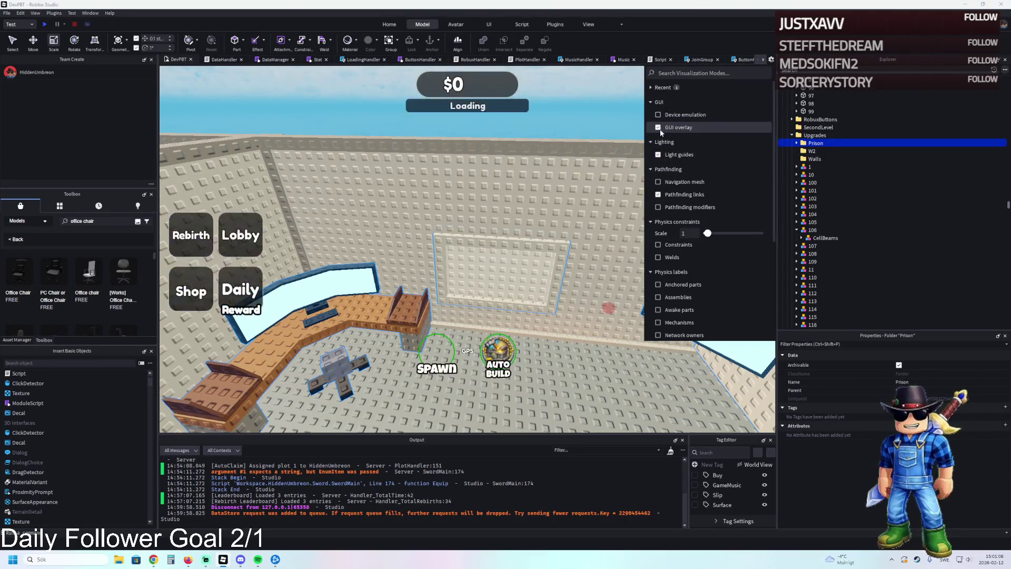
{"action": "left_click", "coordinate": [431, 163]}
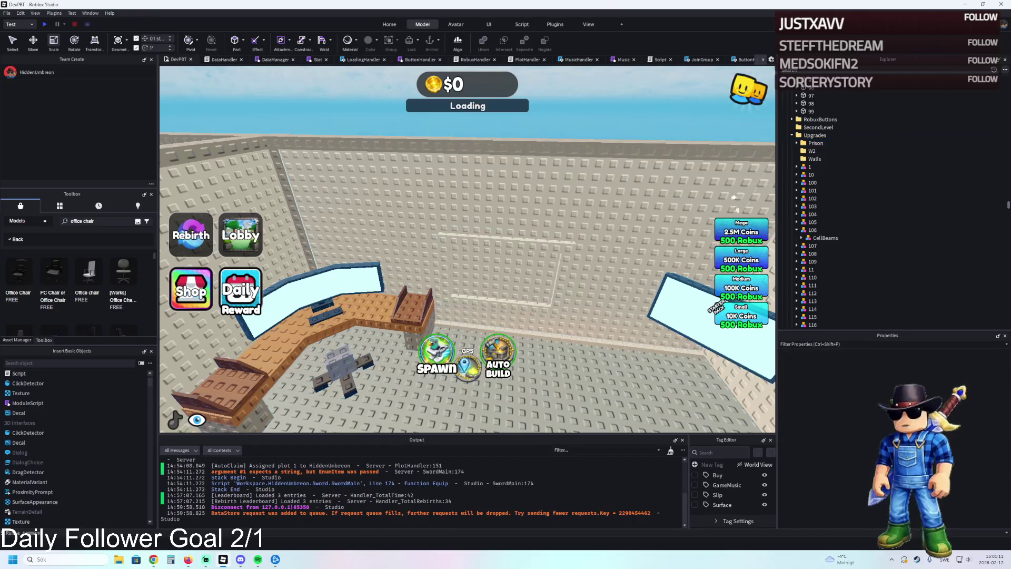
{"action": "right_click", "coordinate": [744, 231]}
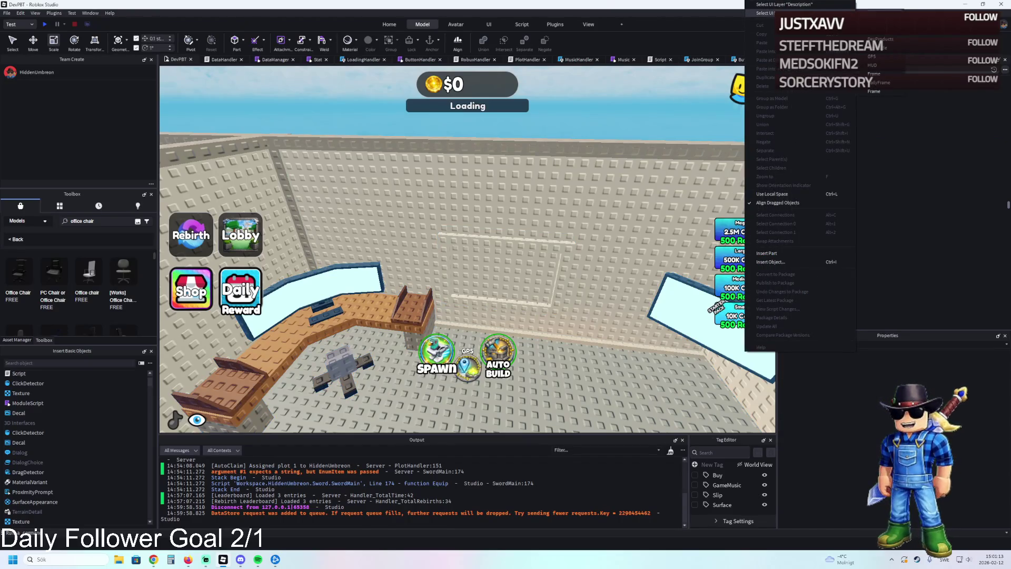
{"action": "left_click", "coordinate": [809, 5]}
Expand the Interface GUI in Explorer and select its Frame
{"action": "left_click", "coordinate": [807, 90]}
{"action": "key", "text": "Left"}
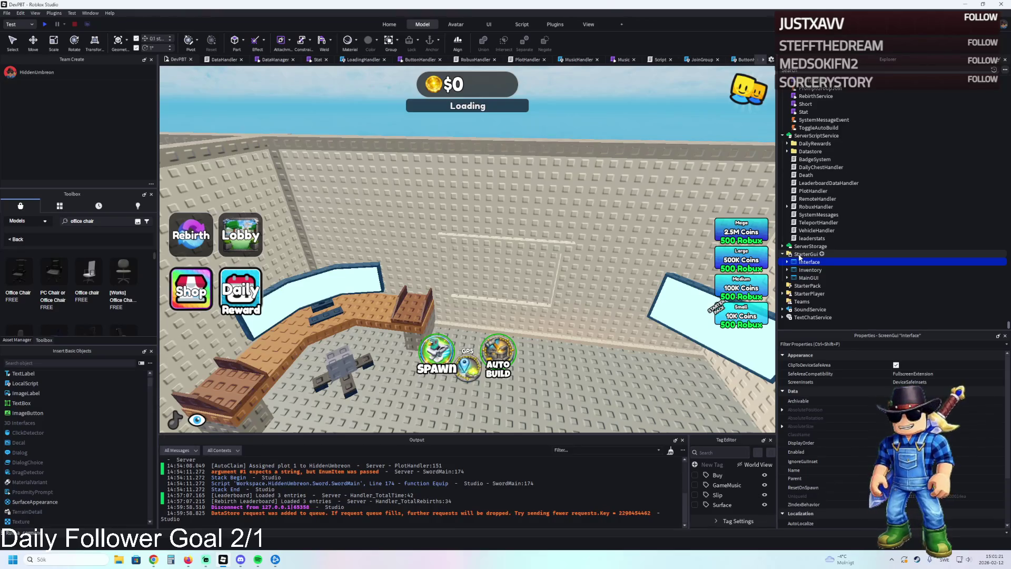
{"action": "key", "text": "Right"}
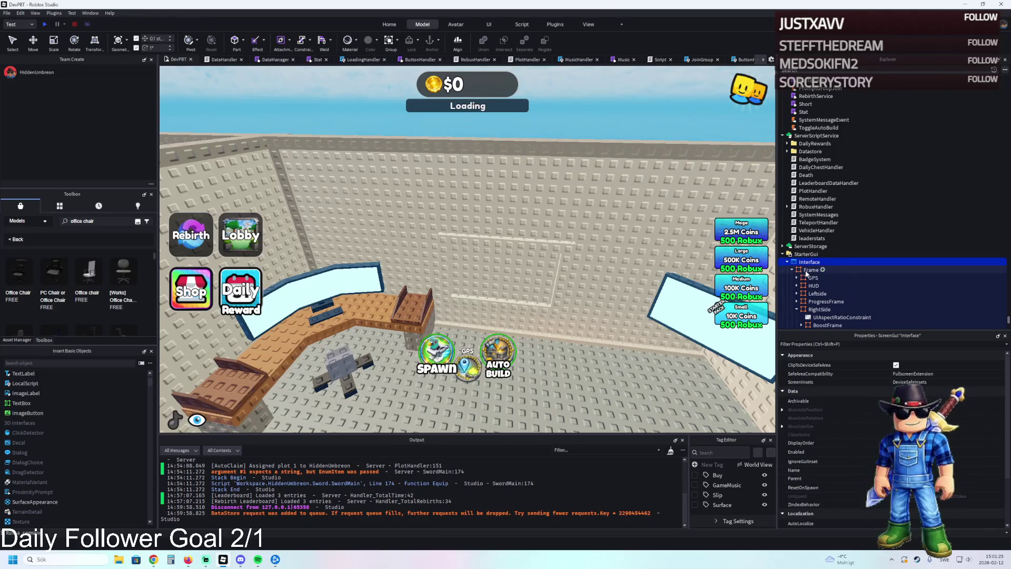
{"action": "left_click", "coordinate": [809, 269]}
Expand the GPS frame and GPSButton, inspecting its aspect ratio constraint and the button itself
{"action": "double_click", "coordinate": [814, 278]}
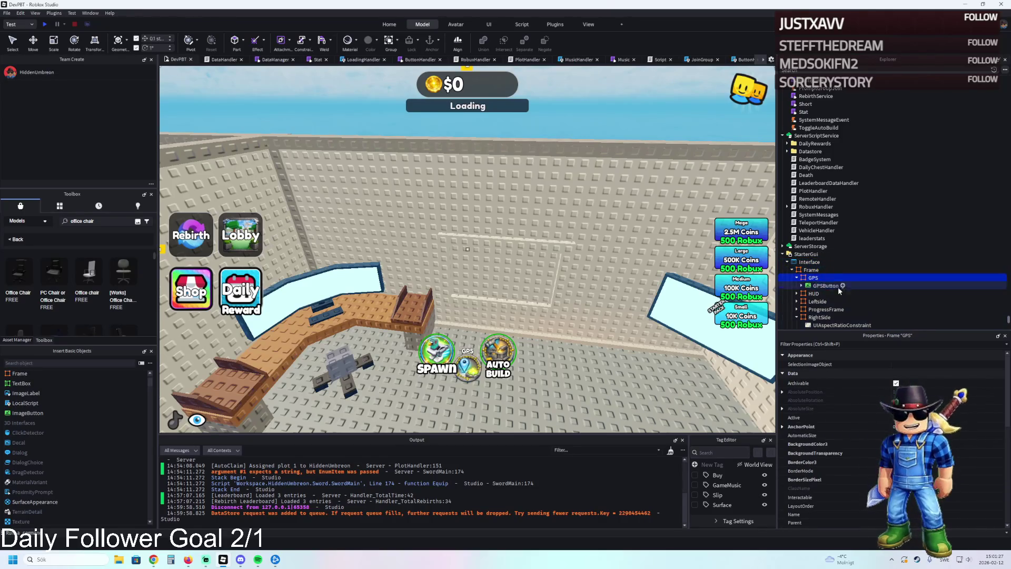
{"action": "double_click", "coordinate": [825, 285]}
{"action": "left_click", "coordinate": [840, 294]}
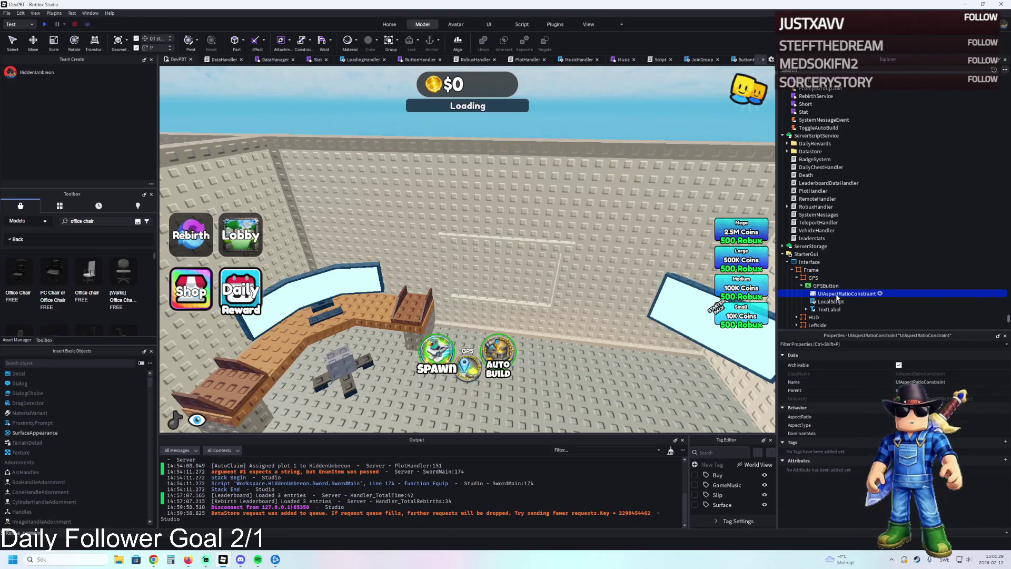
{"action": "left_click", "coordinate": [828, 287]}
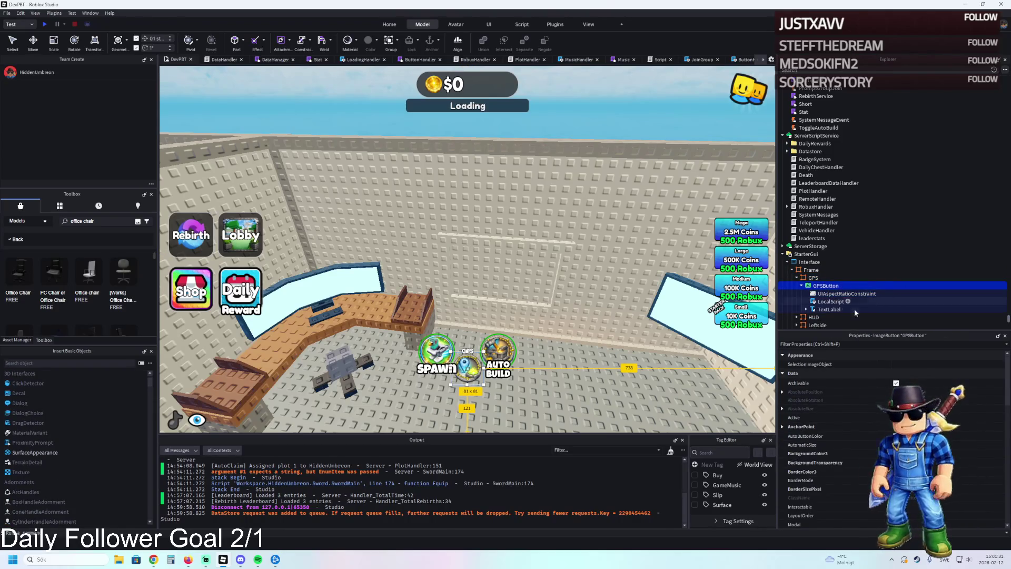
Expand HUD and its MoneyLabel to view their children, then collapse them again
{"action": "left_click", "coordinate": [802, 286]}
{"action": "double_click", "coordinate": [813, 293]}
{"action": "double_click", "coordinate": [825, 301]}
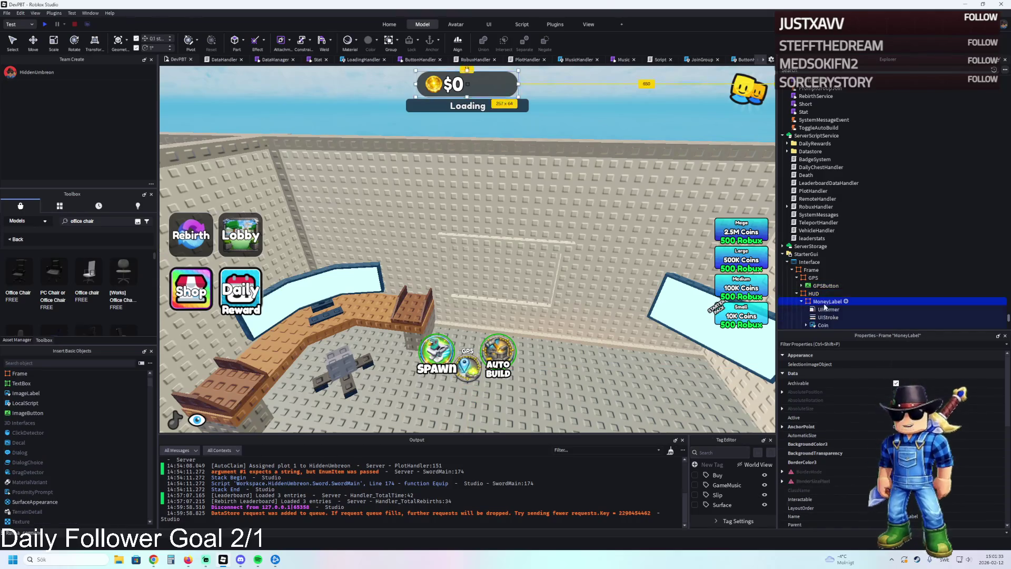
{"action": "double_click", "coordinate": [824, 303]}
{"action": "scroll", "coordinate": [824, 303], "scroll_direction": "down", "scroll_amount": 1}
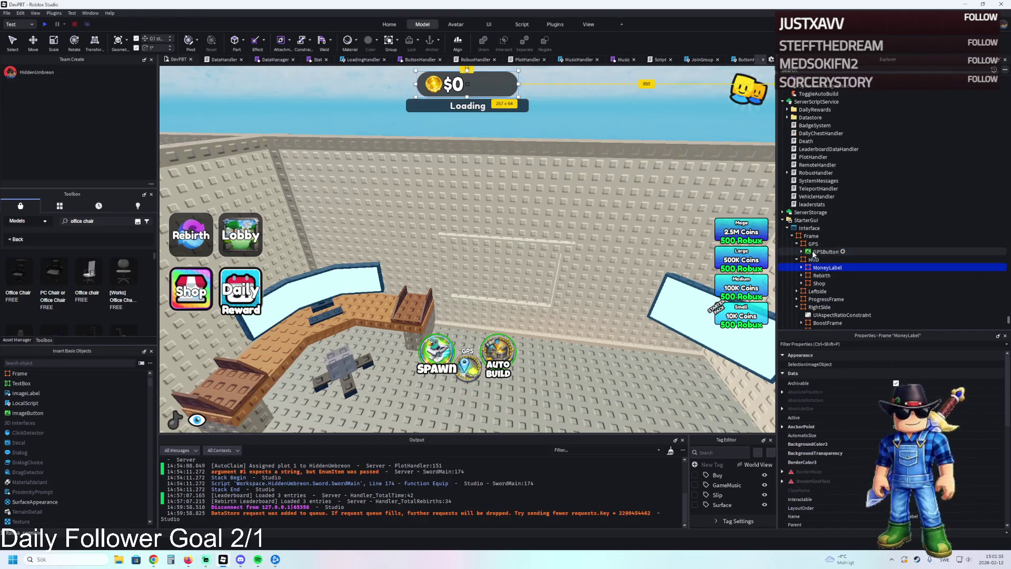
{"action": "double_click", "coordinate": [814, 259]}
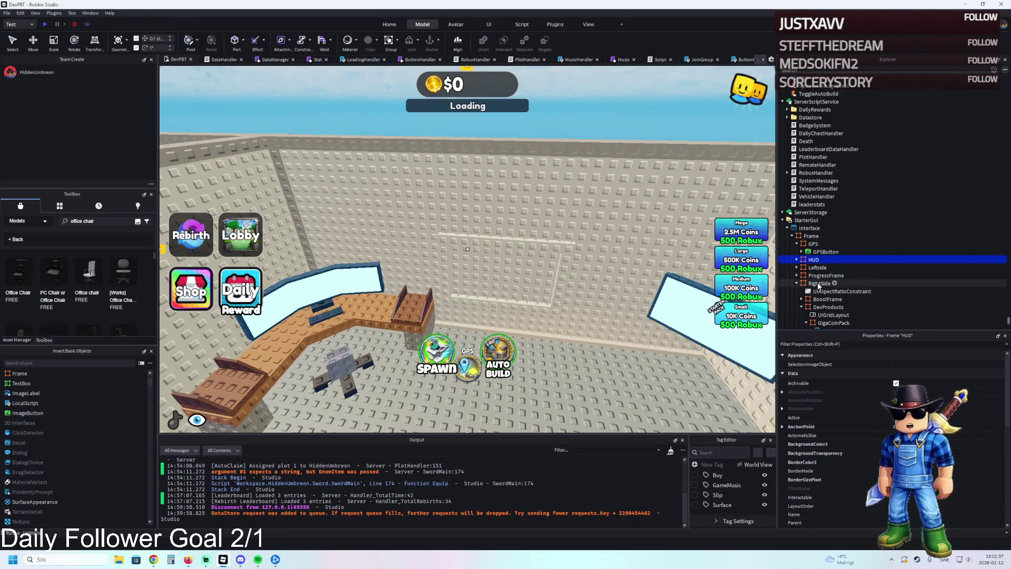
Inspect RightSide's aspect ratio constraint and BoostFrame, then collapse the RightSide frame
{"action": "left_click", "coordinate": [821, 291]}
{"action": "scroll", "coordinate": [824, 294], "scroll_direction": "down", "scroll_amount": 1}
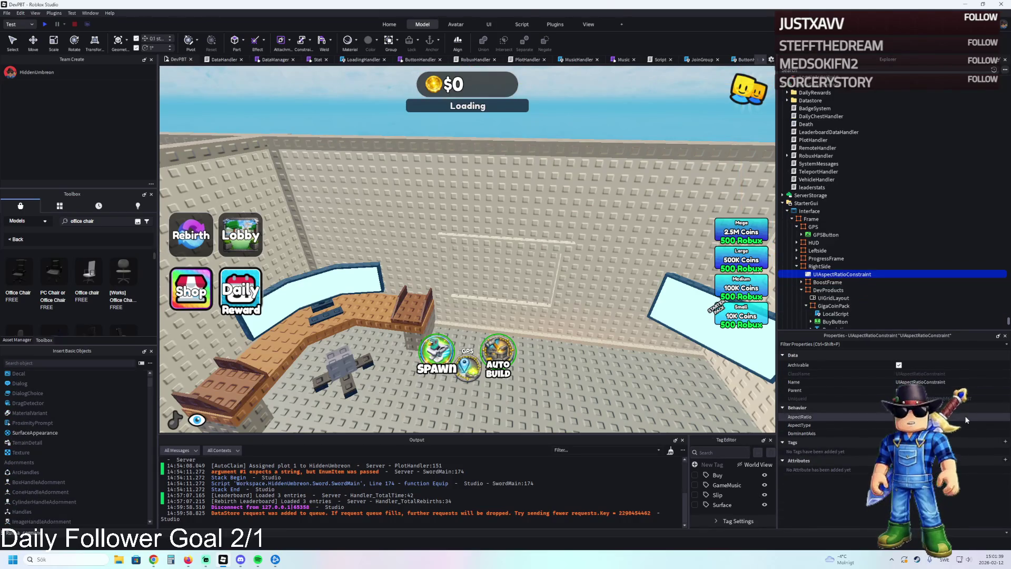
{"action": "left_click", "coordinate": [826, 282]}
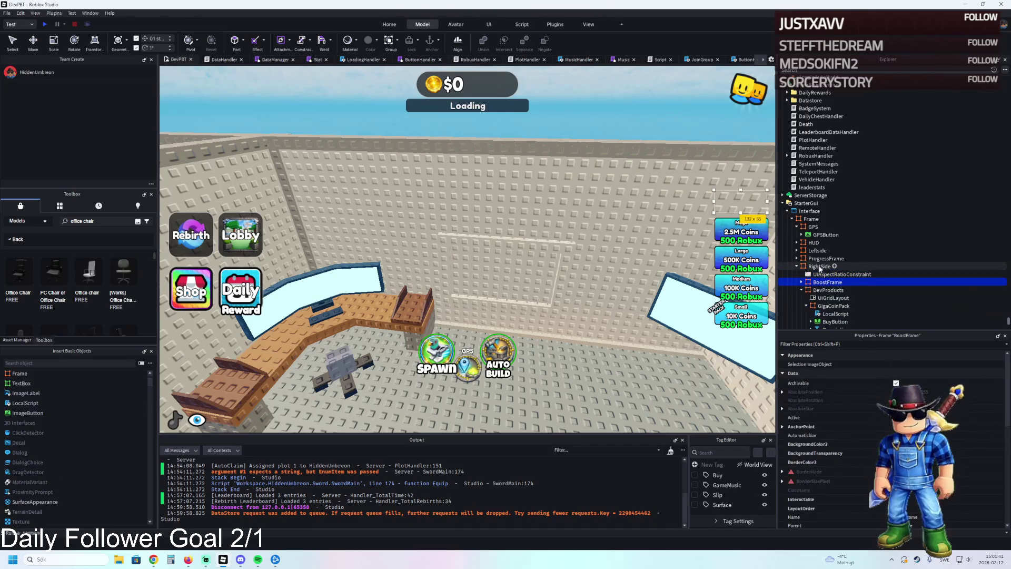
{"action": "double_click", "coordinate": [820, 267]}
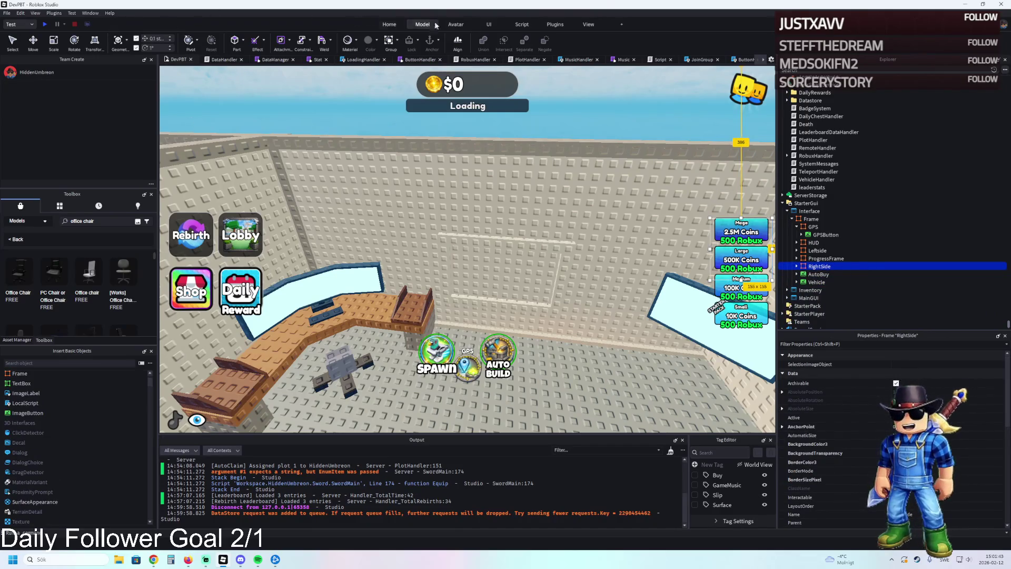
{"action": "left_click", "coordinate": [588, 25]}
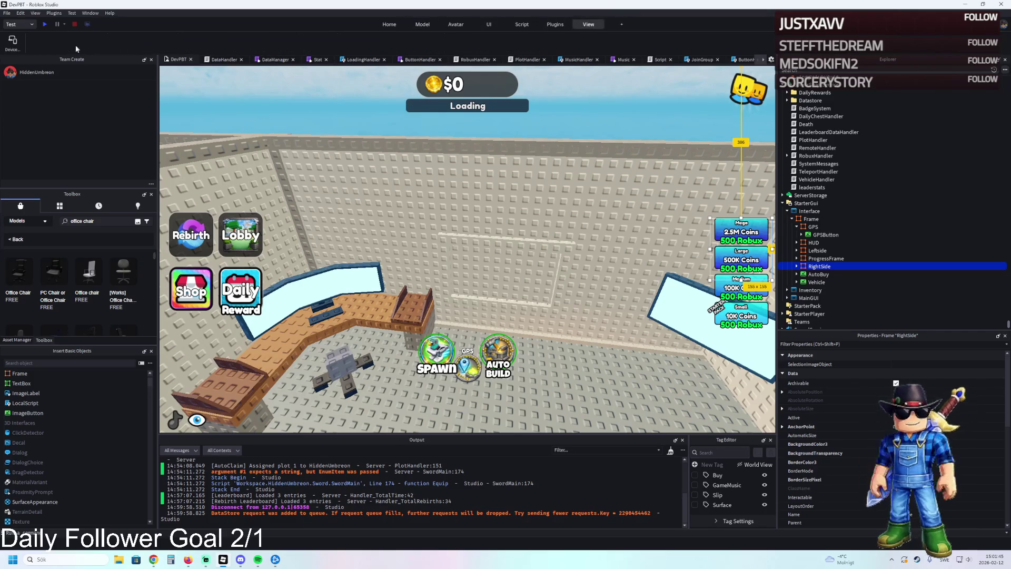
{"action": "left_click", "coordinate": [13, 43]}
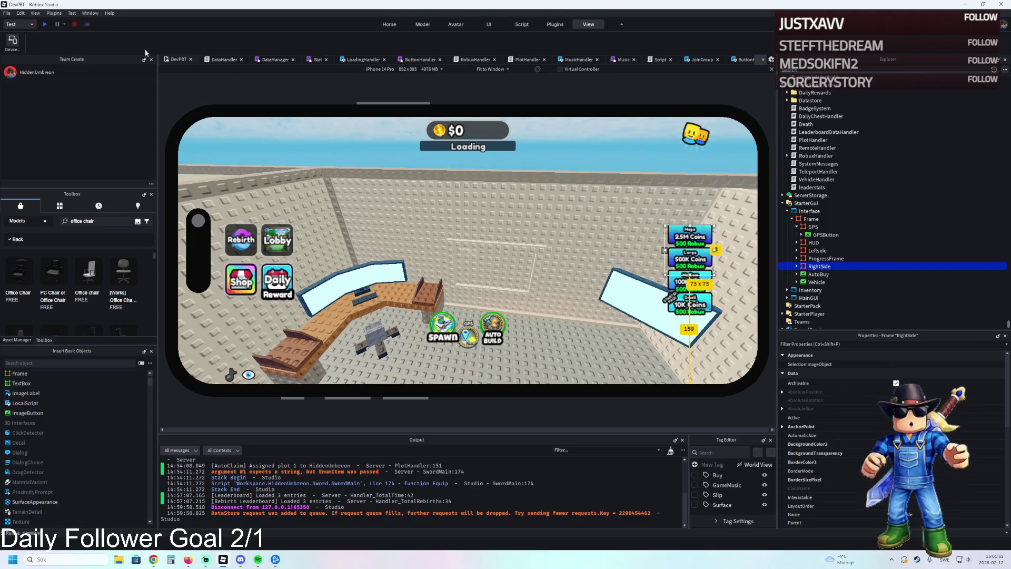
{"action": "left_click", "coordinate": [11, 45]}
{"action": "key", "text": "w"}
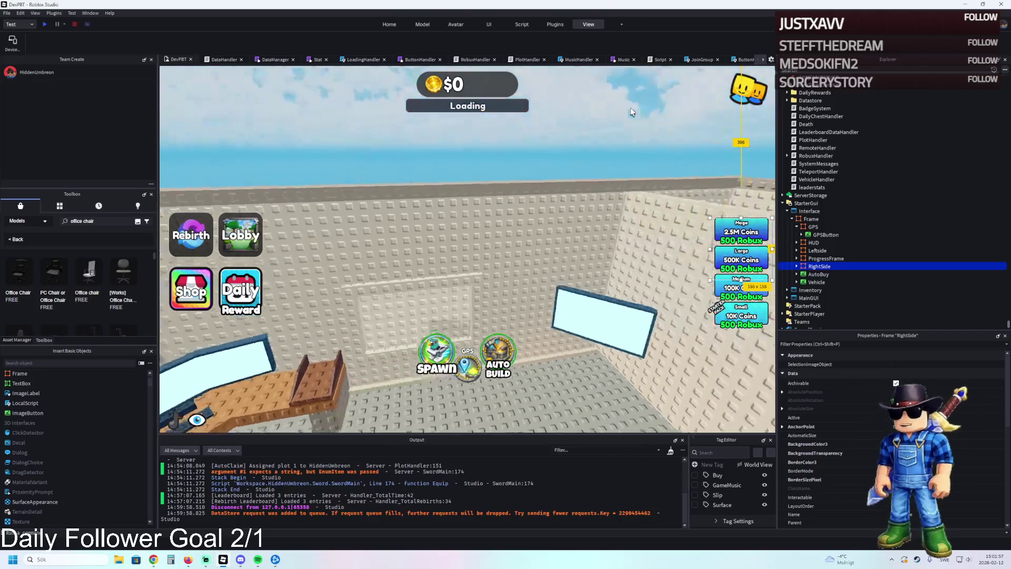
{"action": "key", "text": "w"}
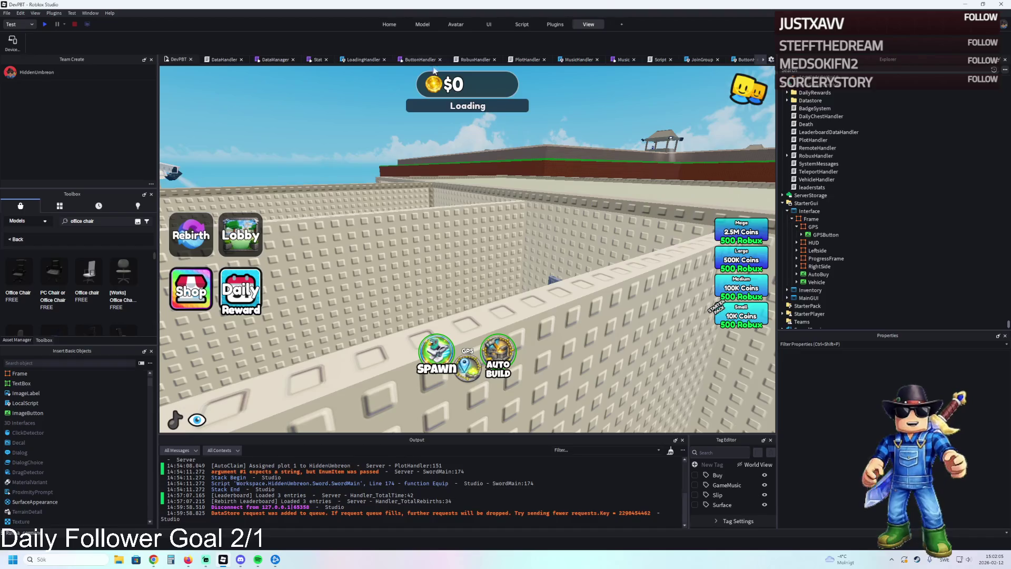
From the Home tab, switch off the GUI overlay in Visualization Modes
{"action": "left_click", "coordinate": [392, 25]}
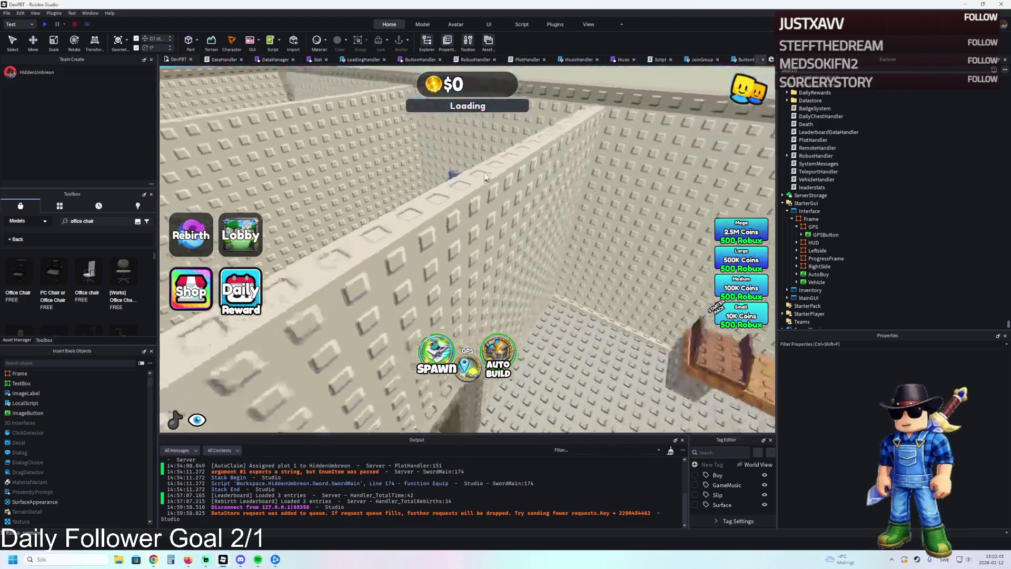
{"action": "left_click", "coordinate": [771, 60]}
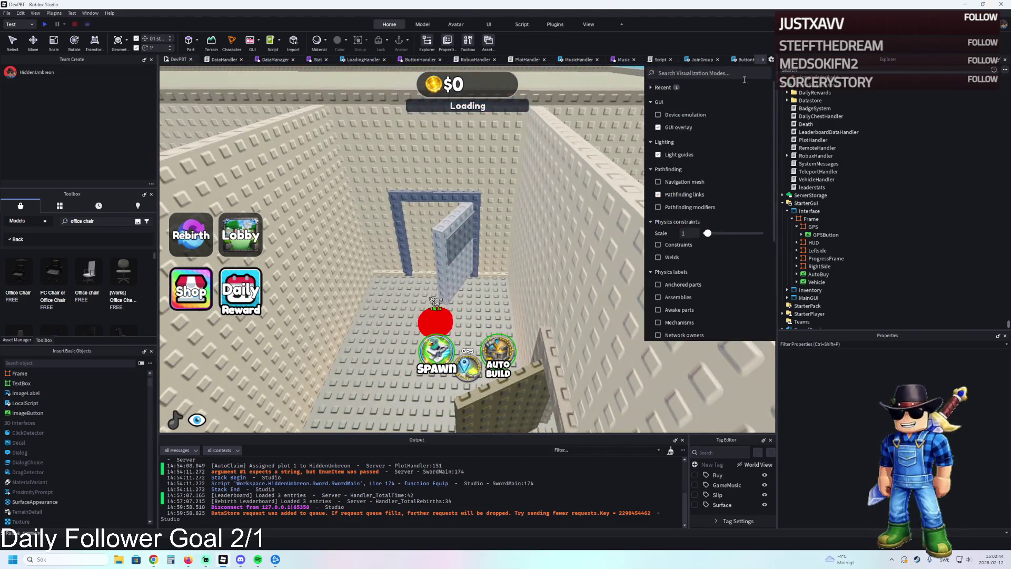
{"action": "left_click", "coordinate": [658, 127]}
{"action": "left_click", "coordinate": [472, 169]}
Fly into the room and select the left window pane with the Move tool
{"action": "key", "text": "w"}
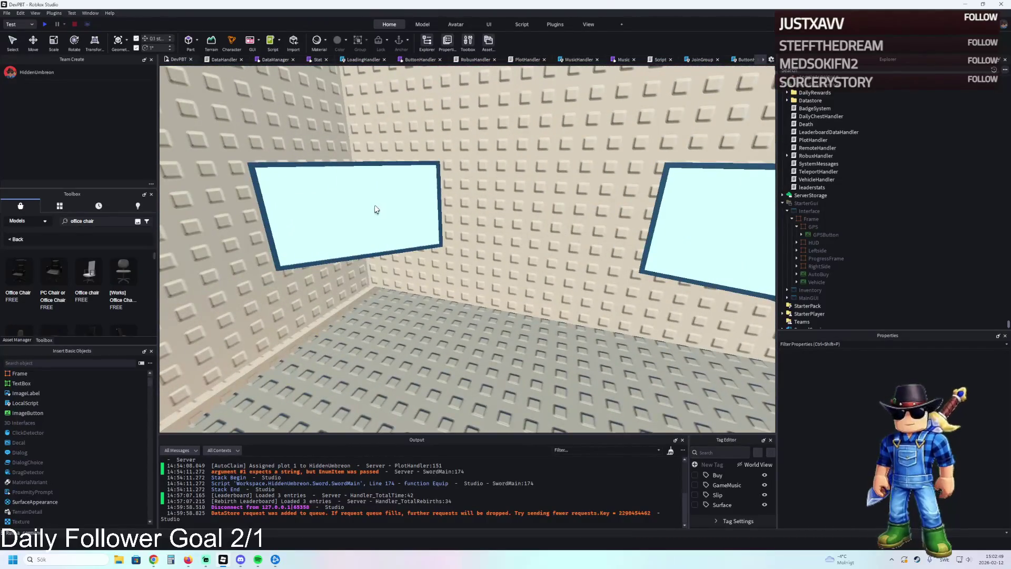
{"action": "key", "text": "ctrl+2"}
{"action": "left_click", "coordinate": [363, 208]}
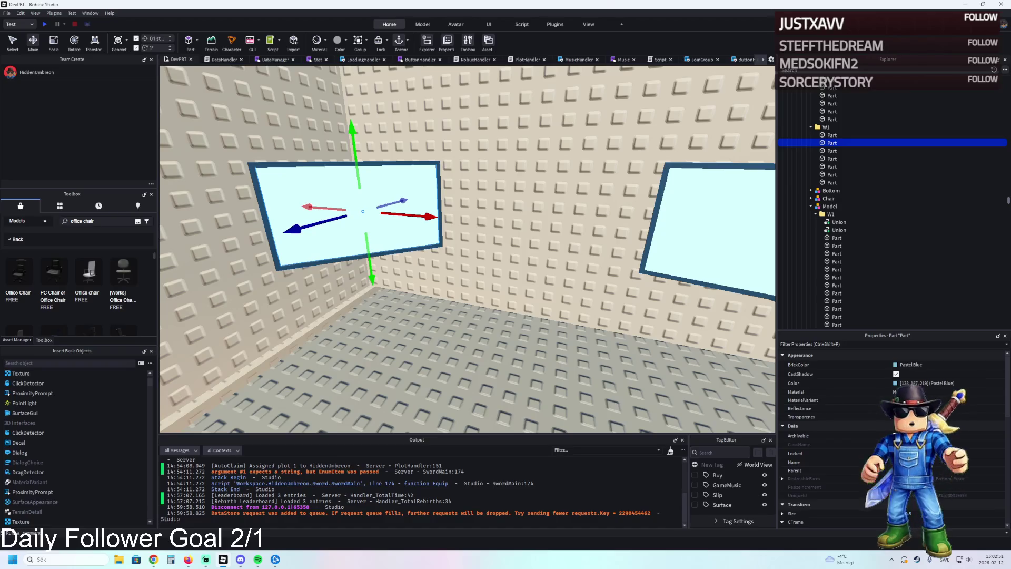
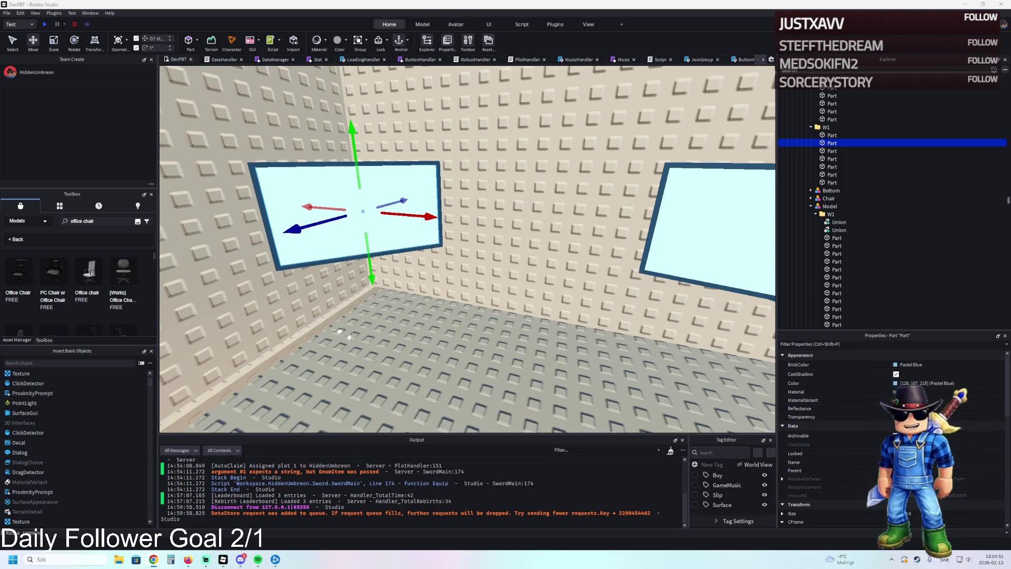
Frame the corner window and show the game's image assets to bulk import S1.png and S2.png
{"action": "left_click_drag", "start_coordinate": [337, 331], "coordinate": [423, 325]}
{"action": "key", "text": "a"}
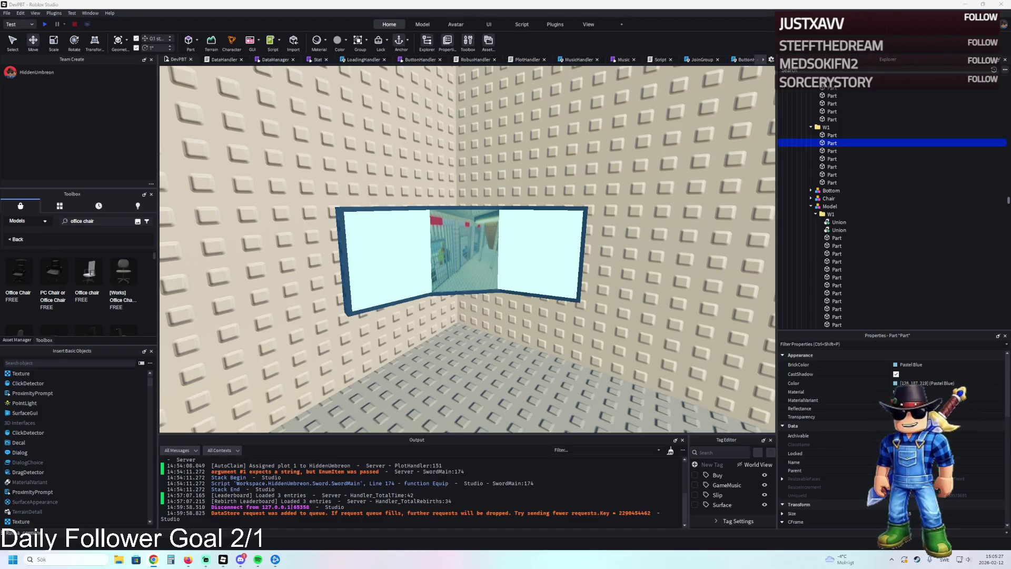
{"action": "left_click", "coordinate": [17, 340]}
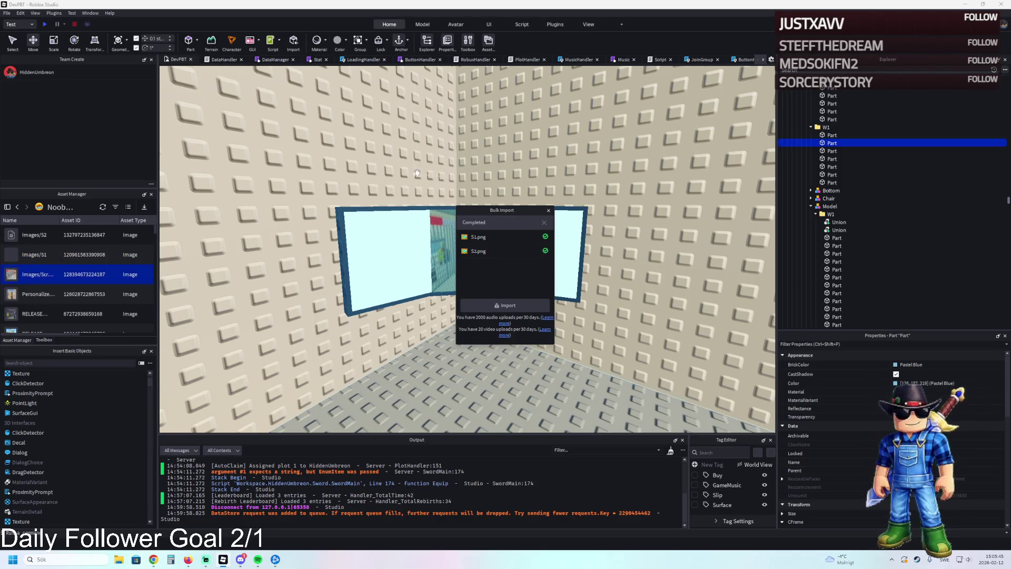
Close the import summary and duplicate the middle pane's screenshot Texture
{"action": "scroll", "coordinate": [532, 209], "scroll_direction": "up", "scroll_amount": 2}
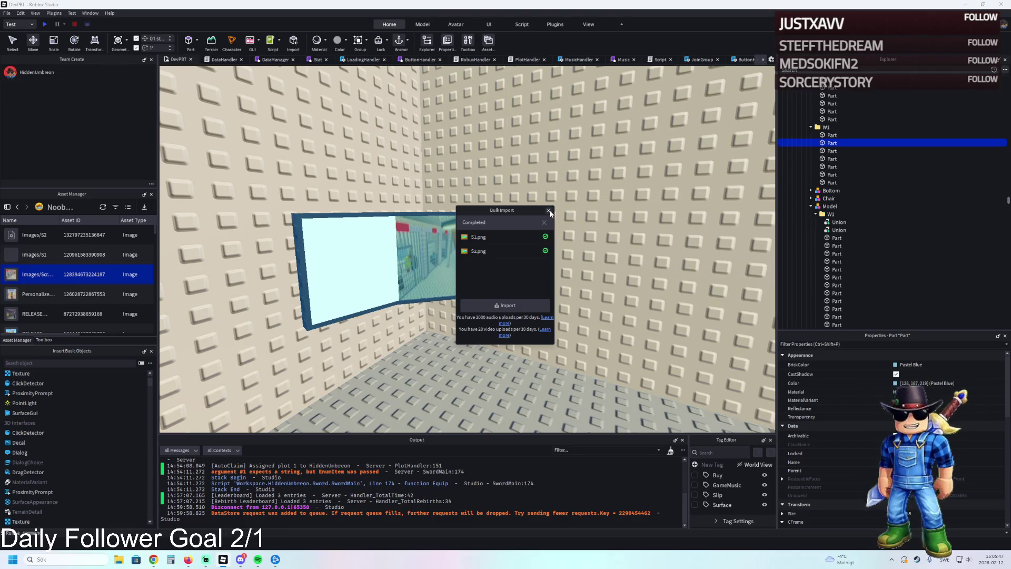
{"action": "left_click", "coordinate": [549, 211]}
{"action": "left_click", "coordinate": [811, 190]}
{"action": "left_click", "coordinate": [820, 190]}
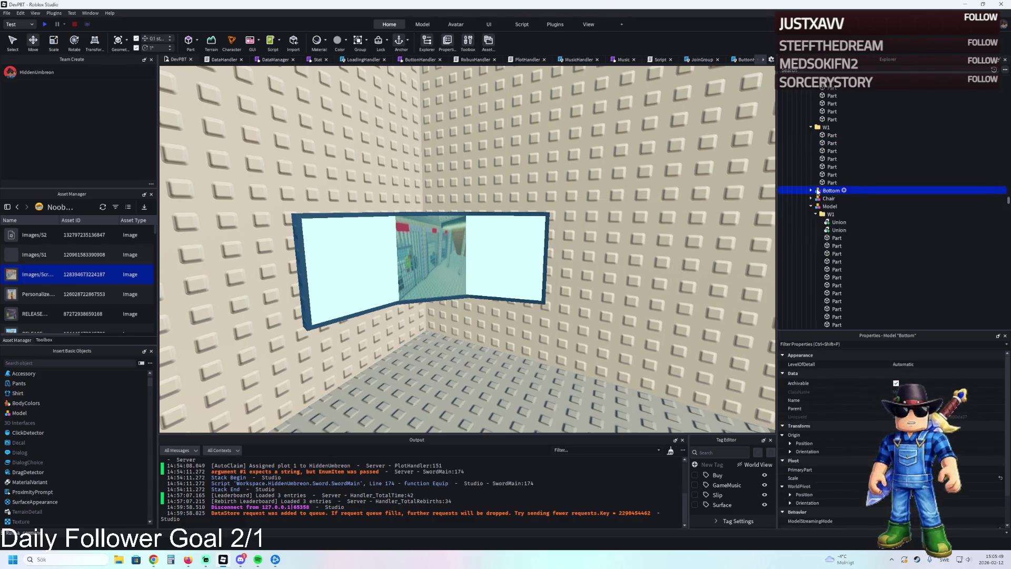
{"action": "left_click", "coordinate": [459, 253]}
{"action": "left_click", "coordinate": [459, 252]}
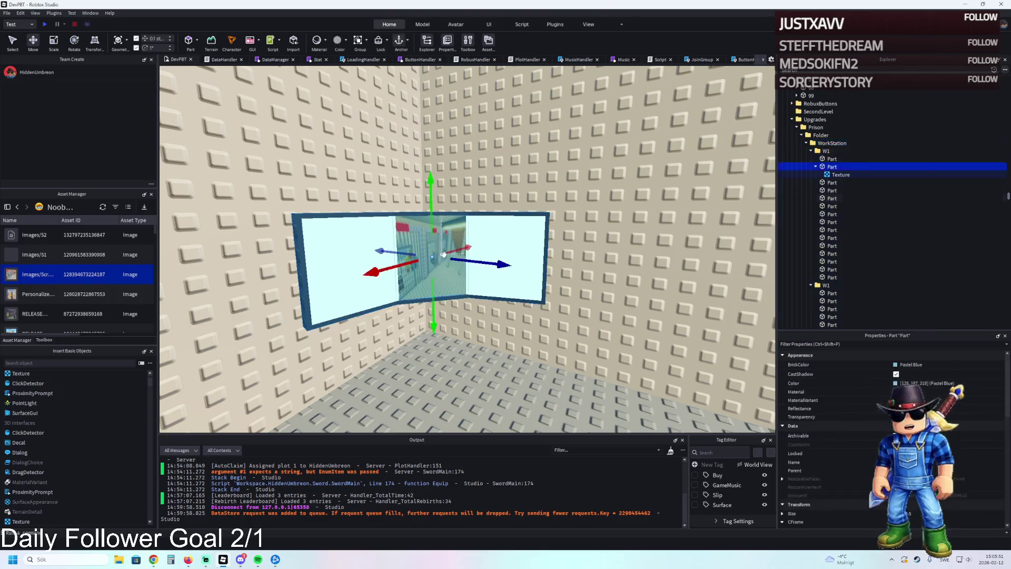
{"action": "left_click", "coordinate": [840, 174]}
{"action": "key", "text": "ctrl+d"}
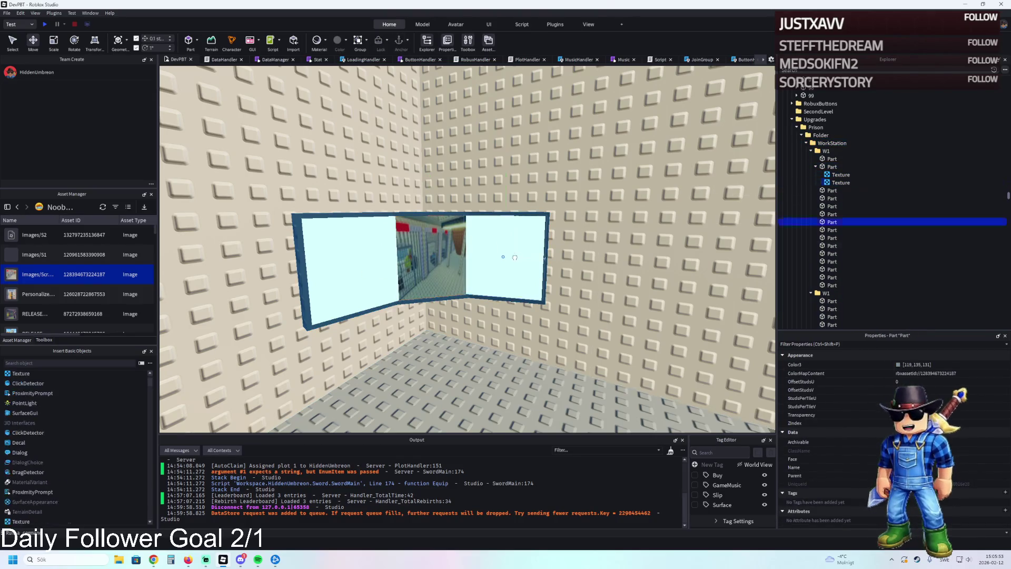
Move the Texture copy onto the right pane and set its ColorMapContent to Images/S1
{"action": "left_click", "coordinate": [831, 198]}
{"action": "left_click_drag", "start_coordinate": [840, 182], "coordinate": [837, 221]}
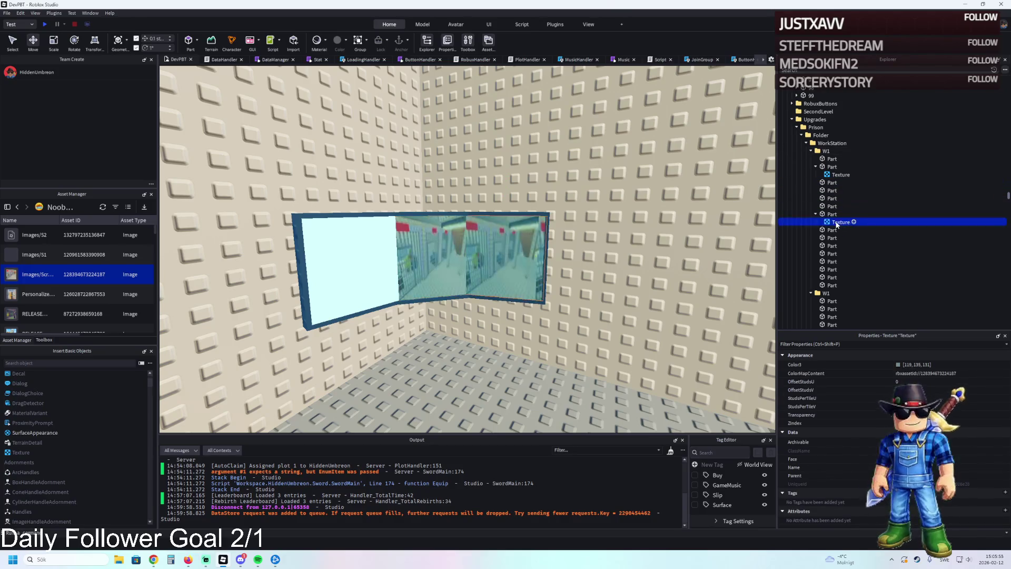
{"action": "left_click", "coordinate": [73, 255]}
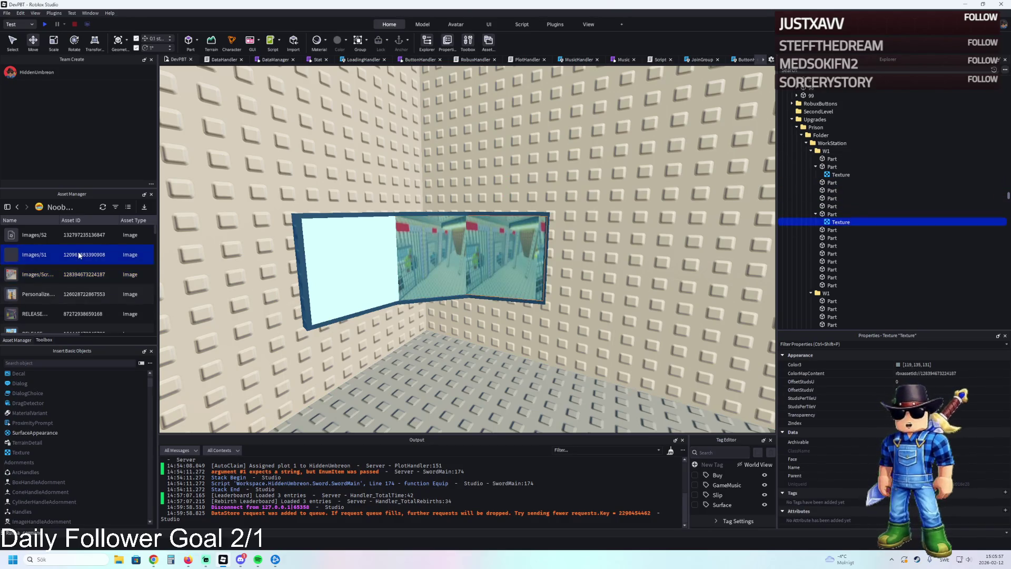
{"action": "left_click", "coordinate": [969, 370]}
{"action": "left_click", "coordinate": [958, 371]}
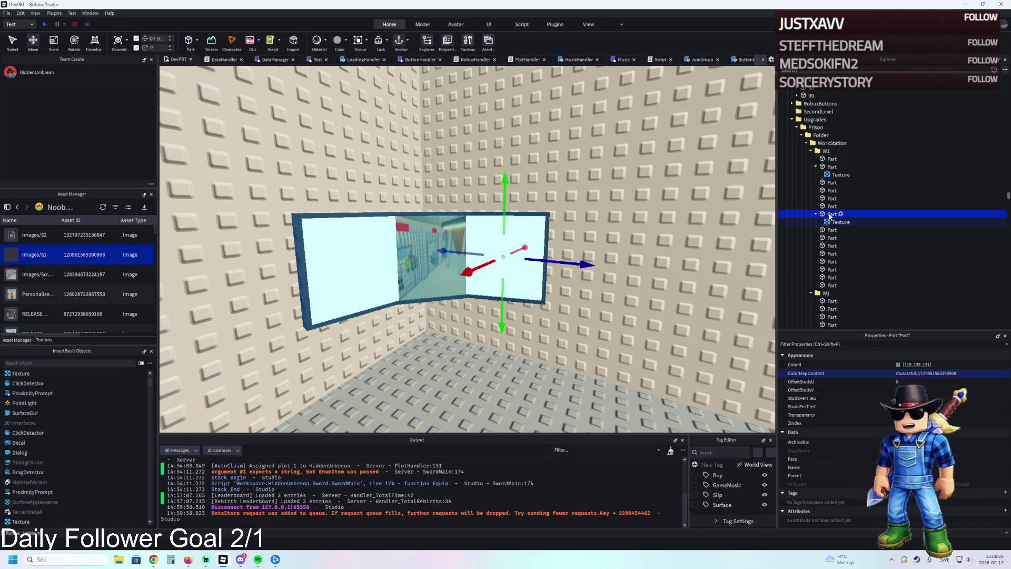
Duplicate that Texture onto the left pane with Images/S2, then select the whole window model
{"action": "key", "text": "ctrl+d"}
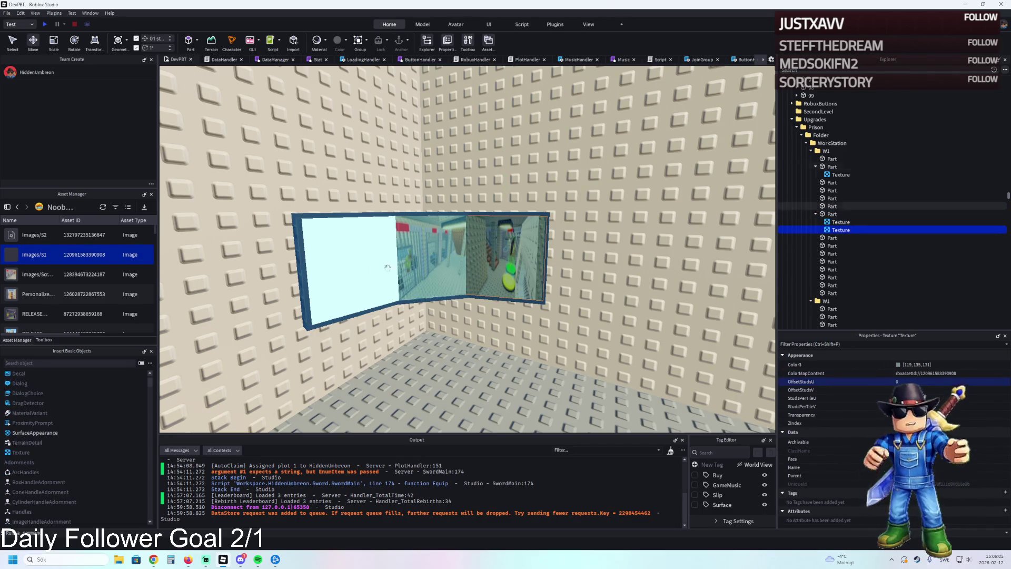
{"action": "left_click", "coordinate": [836, 231]}
{"action": "left_click_drag", "start_coordinate": [837, 230], "coordinate": [833, 206]}
{"action": "left_click", "coordinate": [87, 235]}
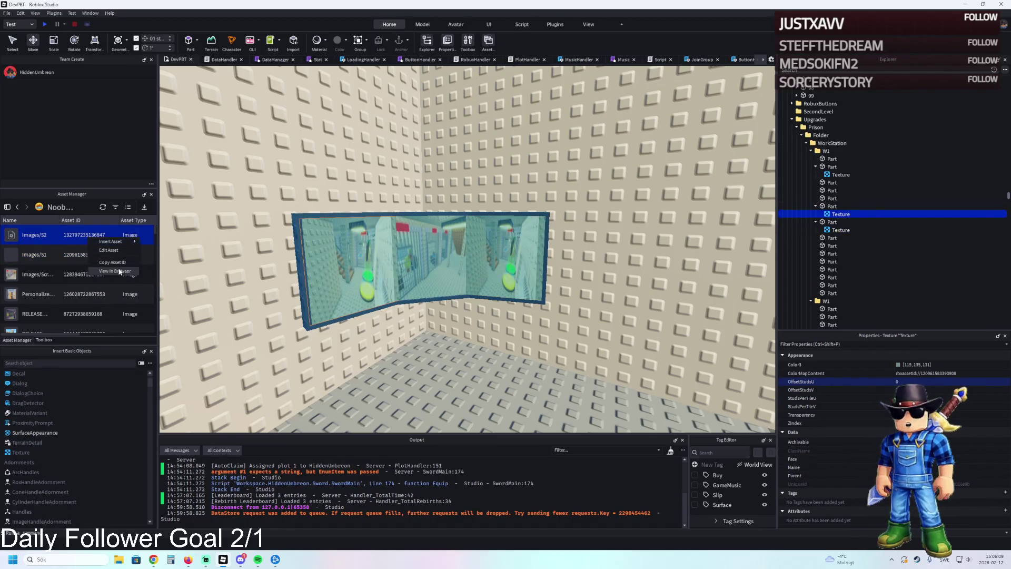
{"action": "left_click", "coordinate": [971, 371]}
{"action": "left_click", "coordinate": [806, 414]}
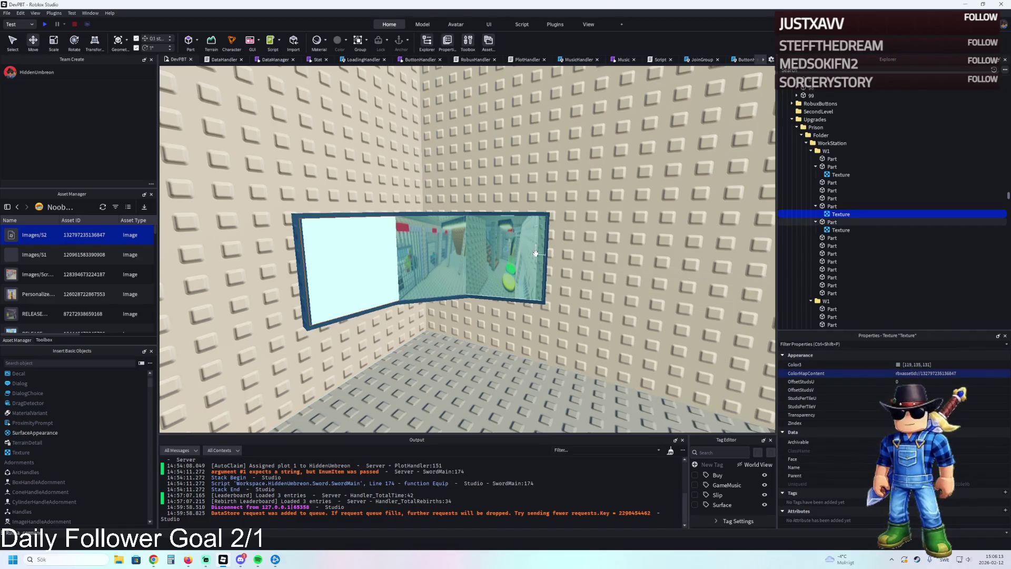
{"action": "scroll", "coordinate": [535, 254], "scroll_direction": "up", "scroll_amount": 3}
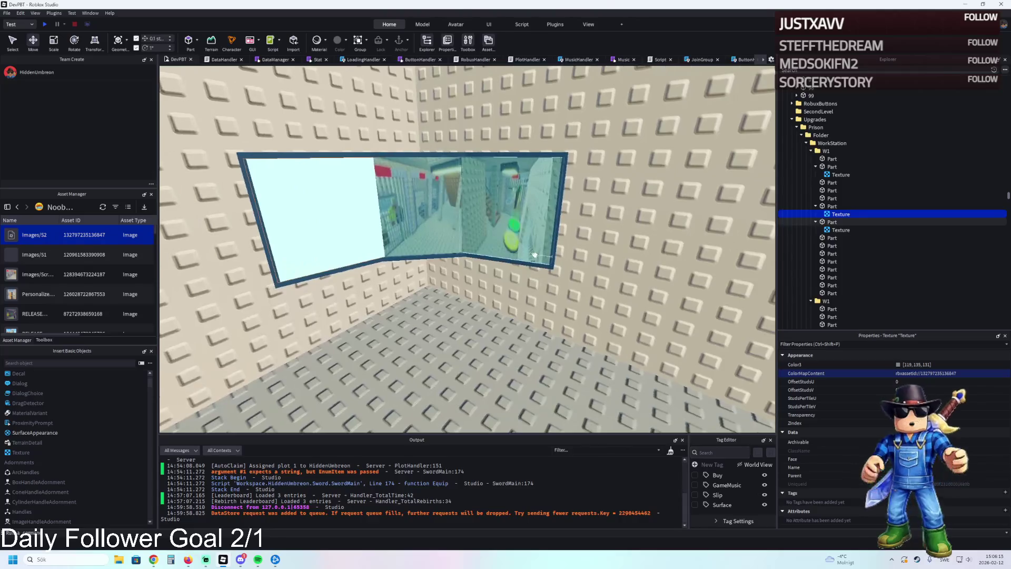
{"action": "left_click", "coordinate": [502, 322]}
Fly the camera along the room wall toward the adjacent wall
{"action": "scroll", "coordinate": [501, 322], "scroll_direction": "up", "scroll_amount": 3}
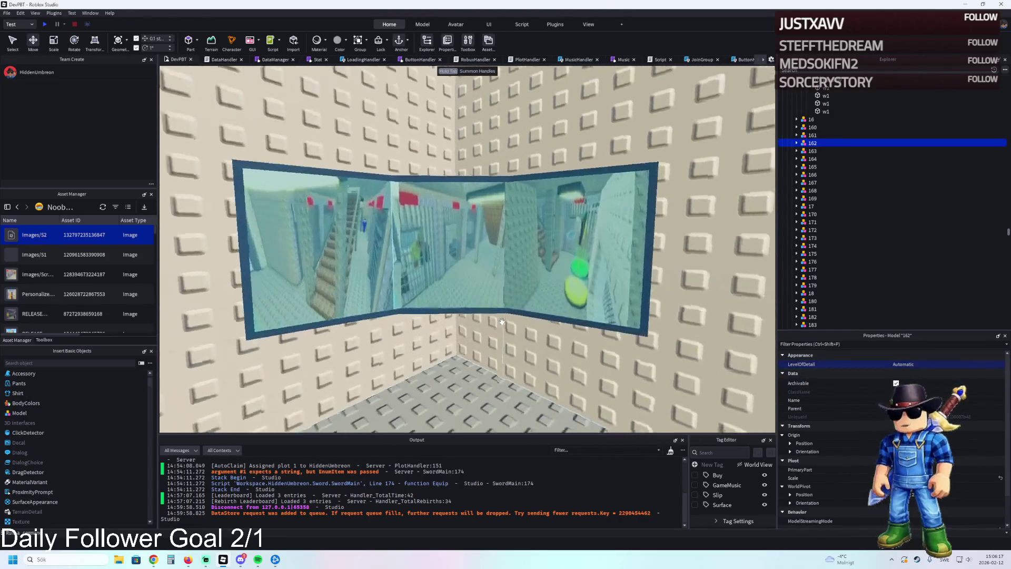
{"action": "scroll", "coordinate": [502, 321], "scroll_direction": "up", "scroll_amount": 5}
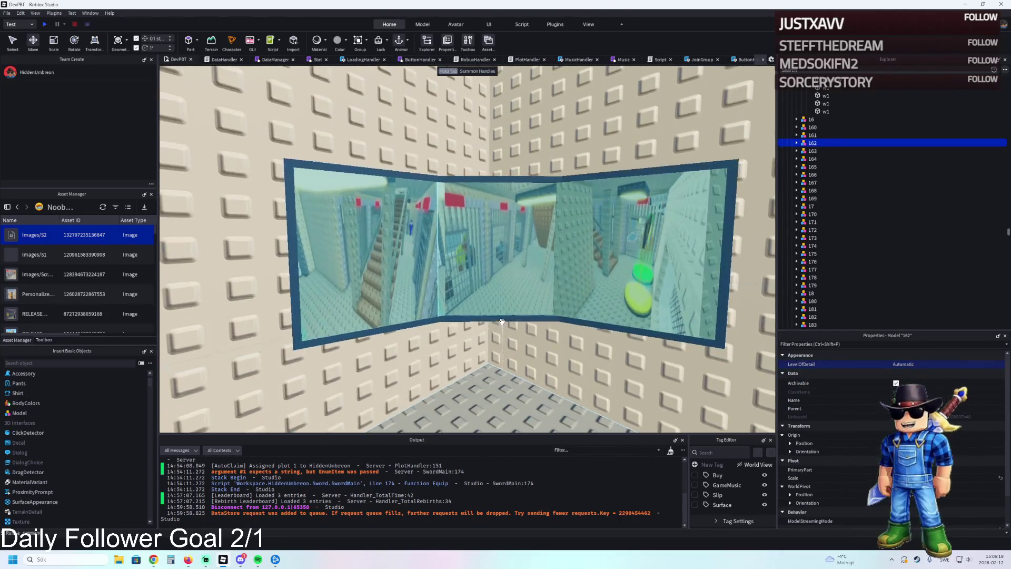
{"action": "scroll", "coordinate": [502, 321], "scroll_direction": "down", "scroll_amount": 3}
{"action": "scroll", "coordinate": [548, 375], "scroll_direction": "down", "scroll_amount": 2}
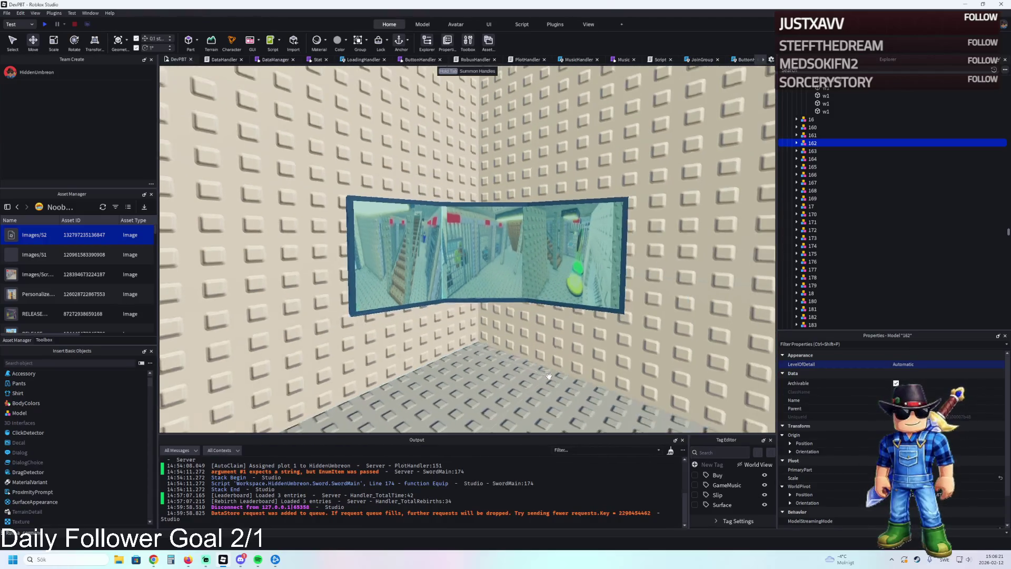
{"action": "scroll", "coordinate": [548, 375], "scroll_direction": "up", "scroll_amount": 4}
{"action": "key", "text": "a"}
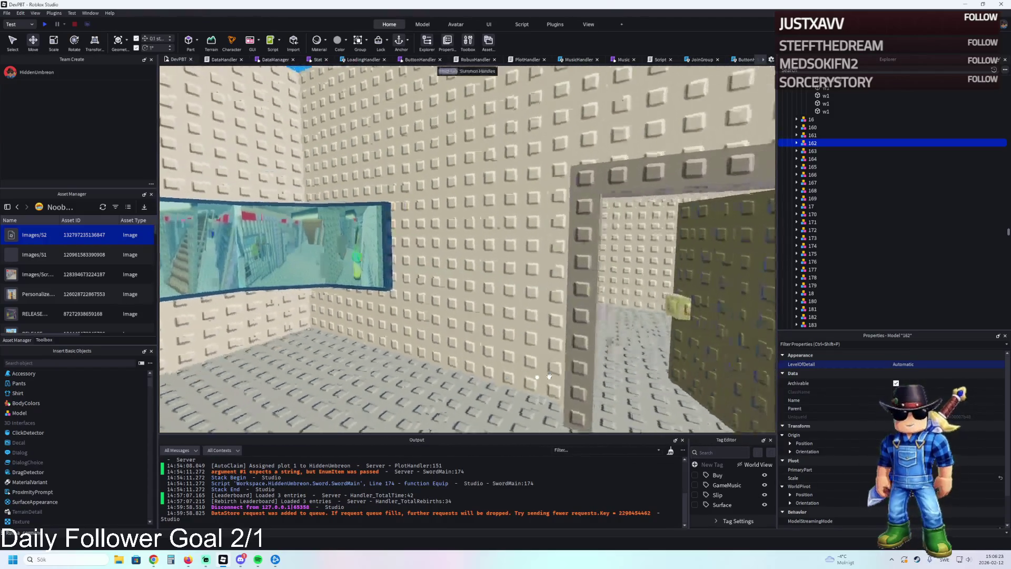
{"action": "key", "text": "a"}
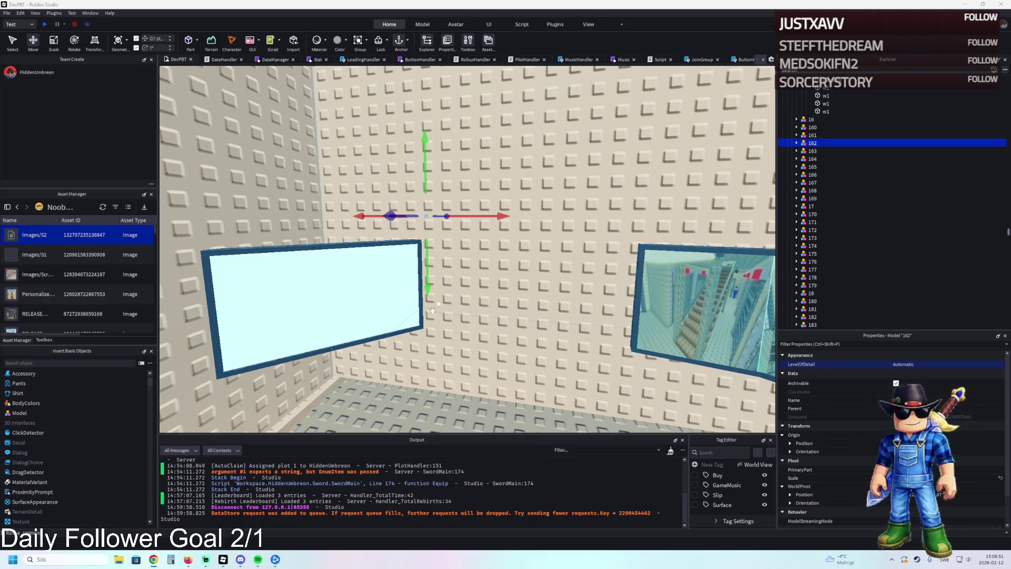
{"action": "scroll", "coordinate": [465, 259], "scroll_direction": "up", "scroll_amount": 3}
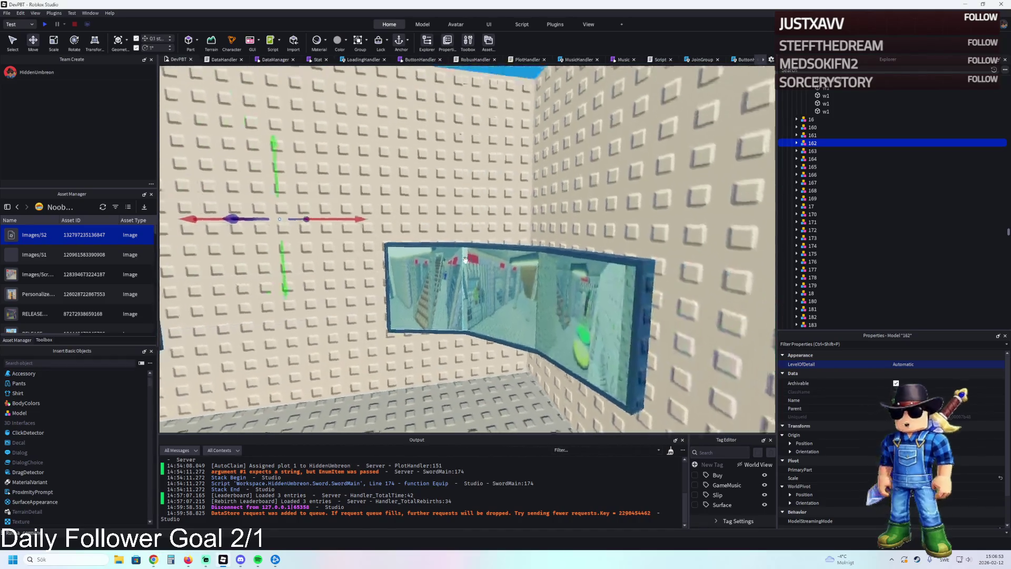
Position the view so the textured window and the plain window both show
{"action": "left_click", "coordinate": [466, 259]}
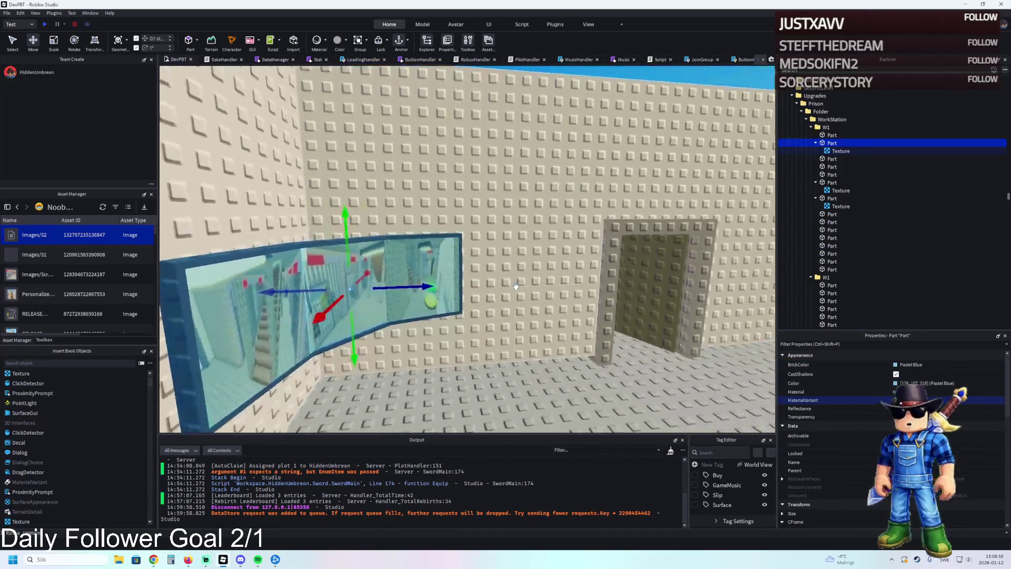
{"action": "key", "text": "w"}
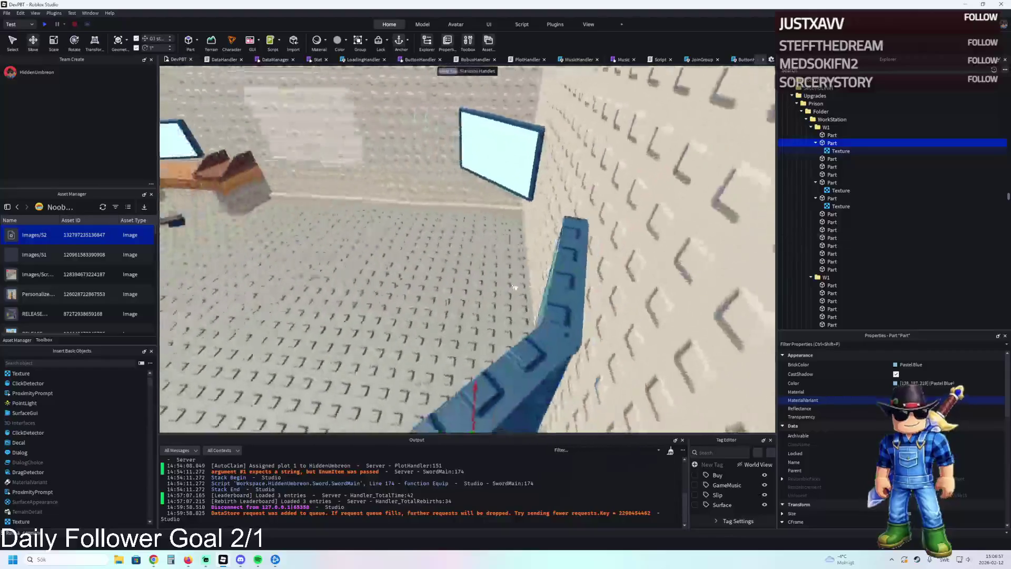
{"action": "key", "text": "s"}
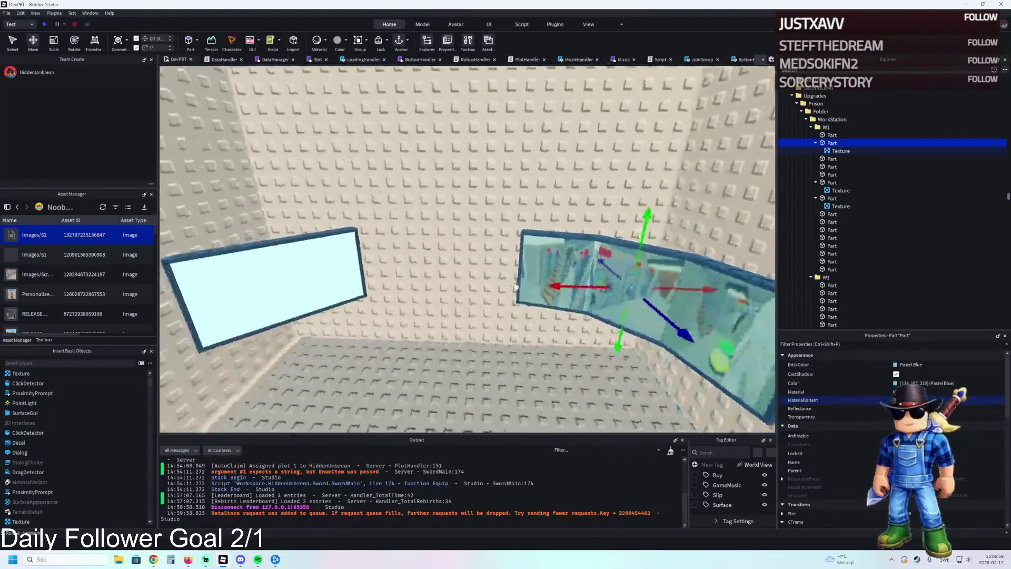
{"action": "key", "text": "d"}
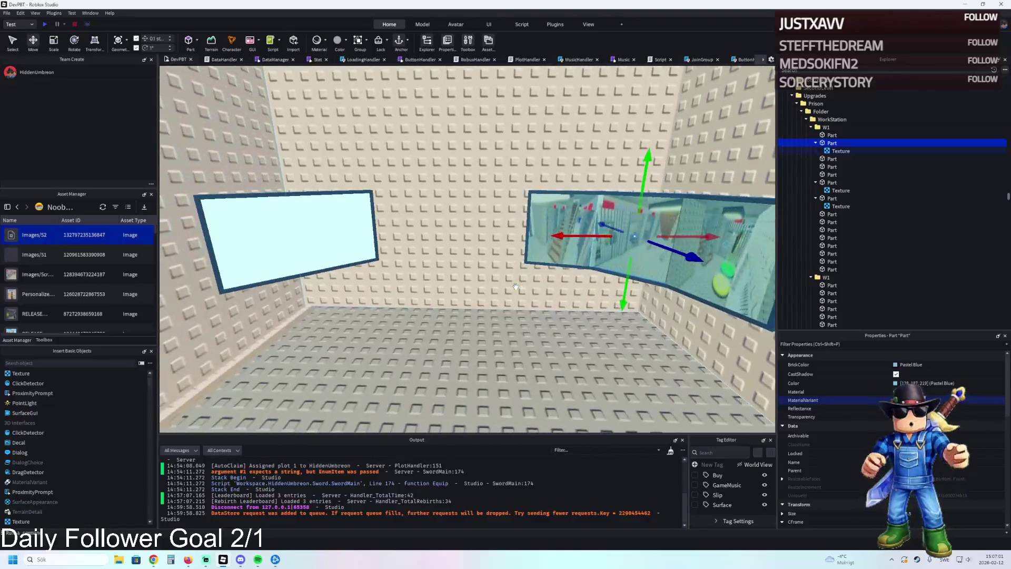
{"action": "key", "text": "a"}
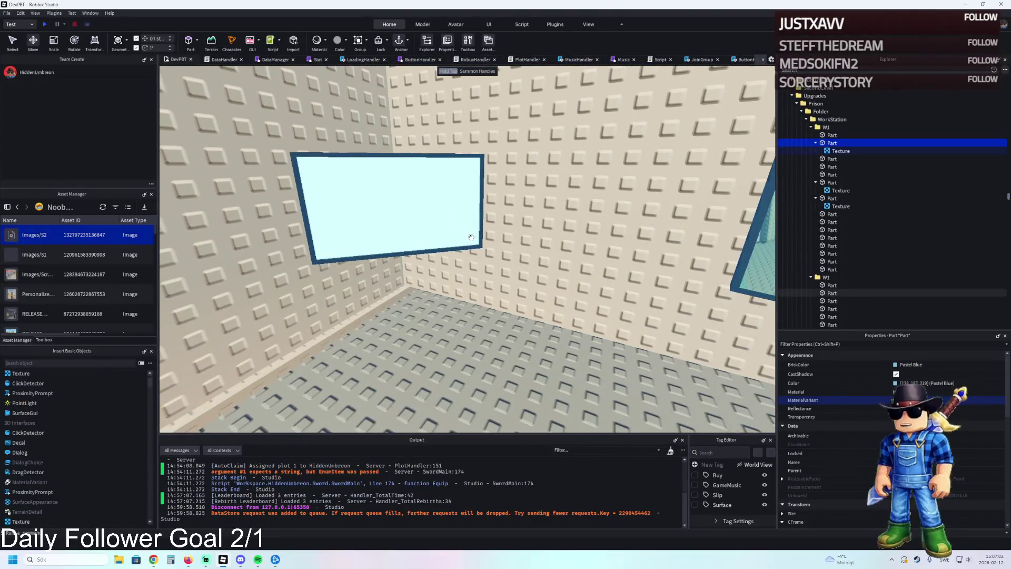
{"action": "key", "text": "d"}
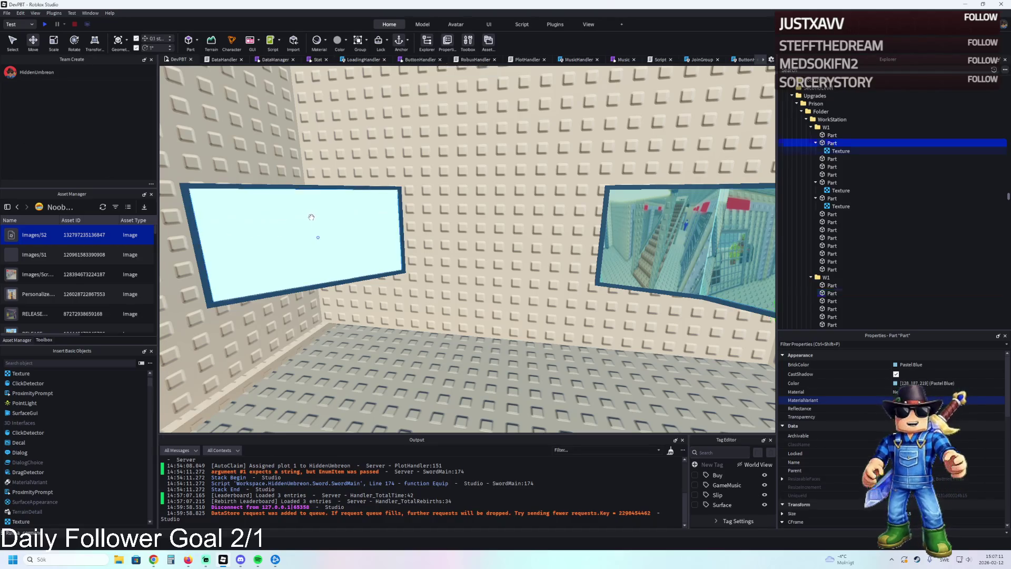
Select the plain window's glass pane with the Scale tool active, ready to import s3.png
{"action": "left_click", "coordinate": [312, 217]}
{"action": "key", "text": "ctrl+3"}
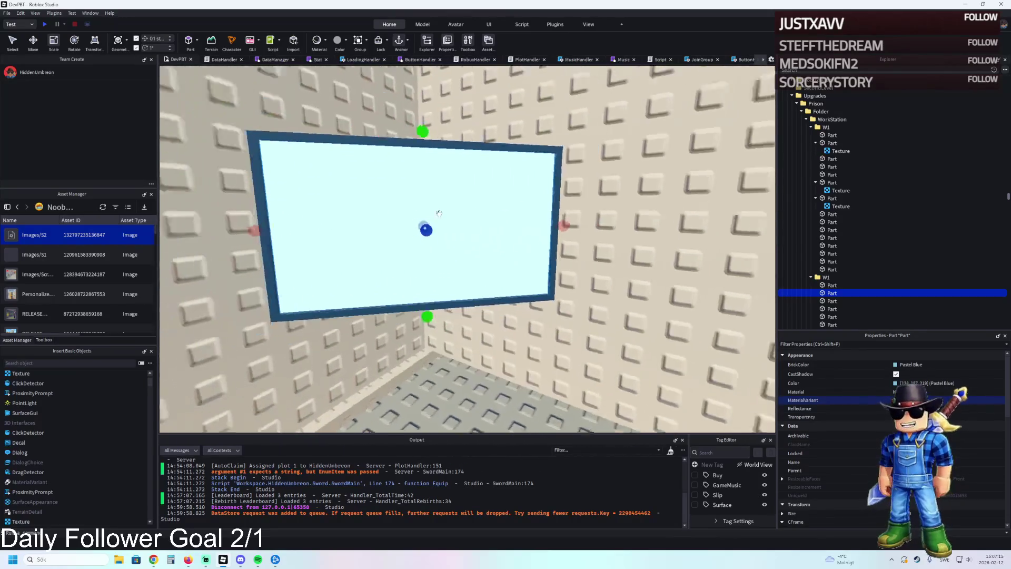
{"action": "left_click", "coordinate": [448, 222]}
{"action": "left_click", "coordinate": [448, 222]}
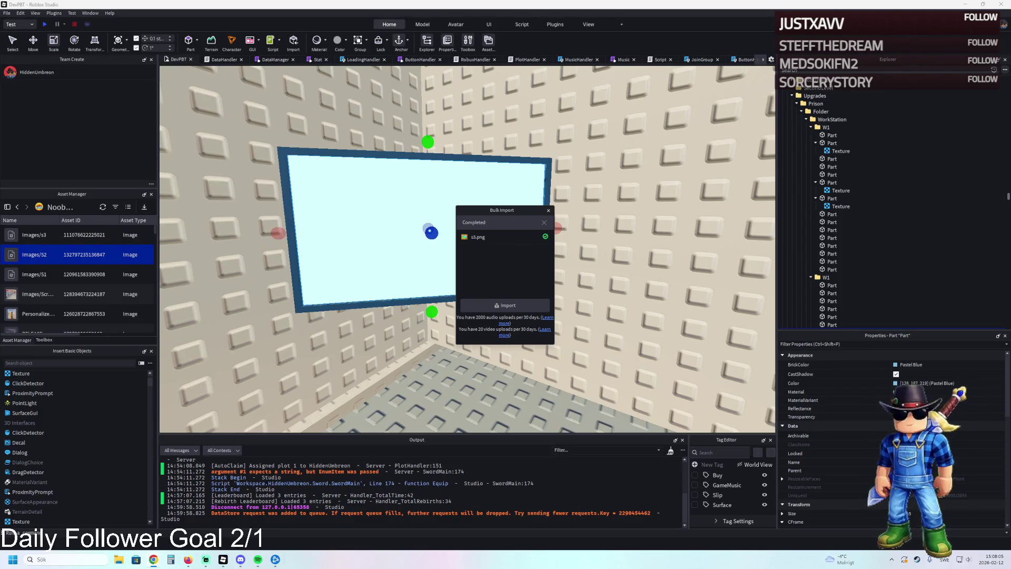
Close the import summary and drop the s3 image onto the window's screen part
{"action": "left_click", "coordinate": [548, 210]}
{"action": "left_click", "coordinate": [83, 234]}
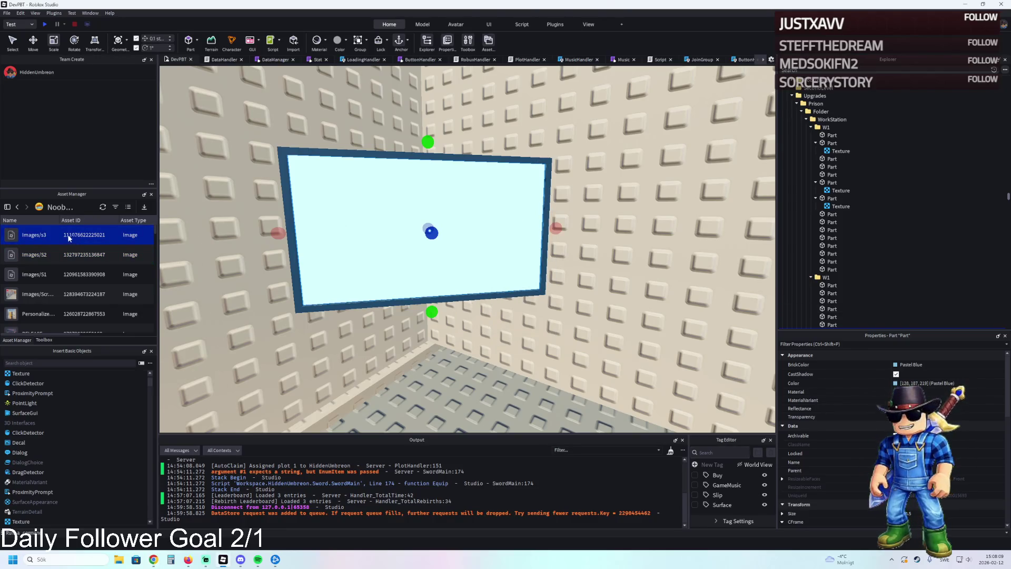
{"action": "mouse_move", "coordinate": [83, 235]}
{"action": "left_mouse_down"}
{"action": "mouse_move", "coordinate": [84, 254]}
{"action": "mouse_move", "coordinate": [804, 203]}
{"action": "left_mouse_up"}
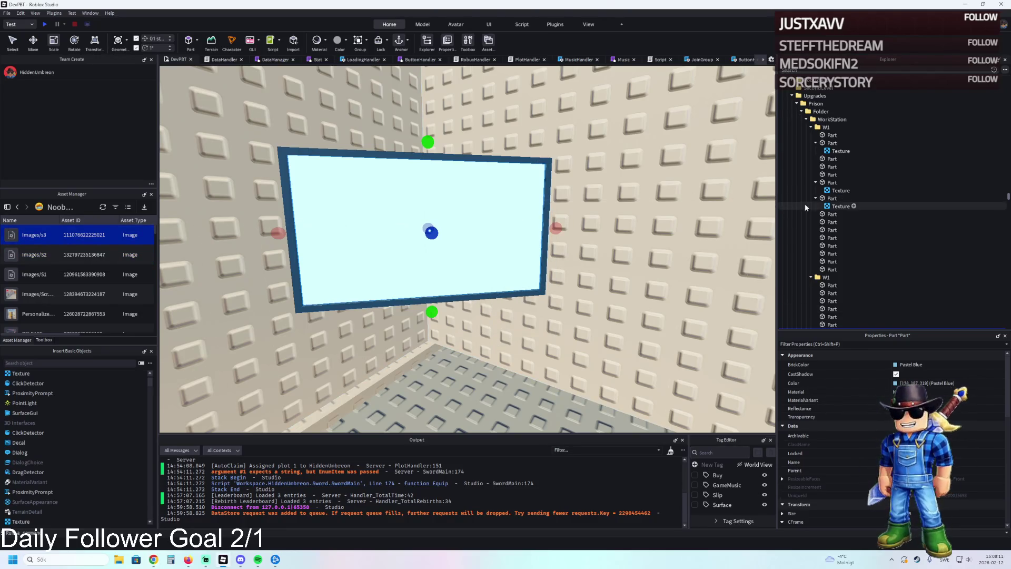
{"action": "left_click", "coordinate": [805, 205]}
{"action": "left_click", "coordinate": [824, 214]}
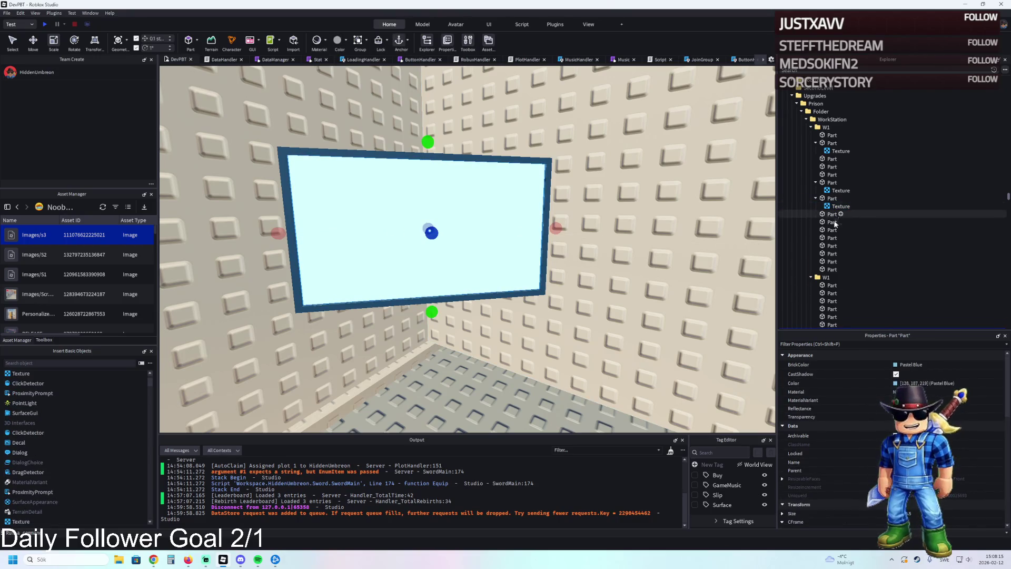
{"action": "scroll", "coordinate": [840, 211], "scroll_direction": "down", "scroll_amount": 1}
Move the Texture onto the lower screen Part, paste the Images/s3 ID, and set StudsPerTileU/V
{"action": "left_click", "coordinate": [833, 179]}
{"action": "left_click_drag", "start_coordinate": [833, 174], "coordinate": [831, 306]}
{"action": "left_click", "coordinate": [977, 372]}
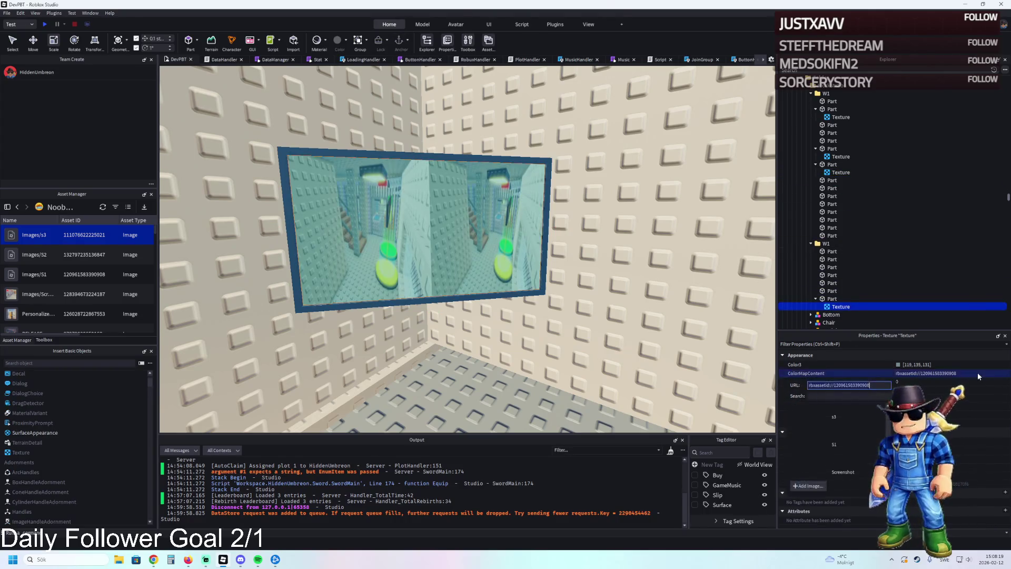
{"action": "key", "text": "ctrl+v"}
{"action": "key", "text": "Return"}
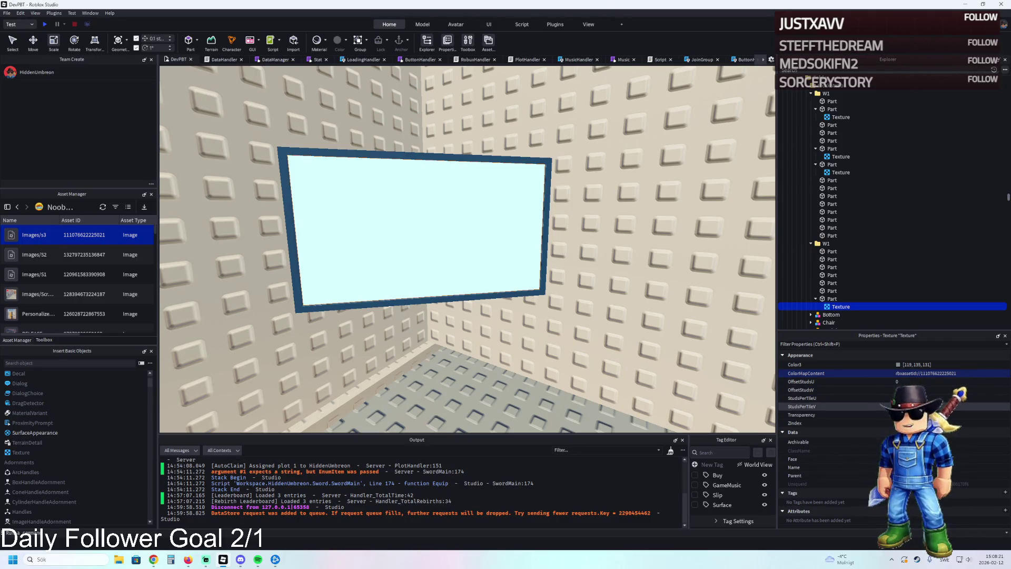
{"action": "left_click", "coordinate": [947, 406]}
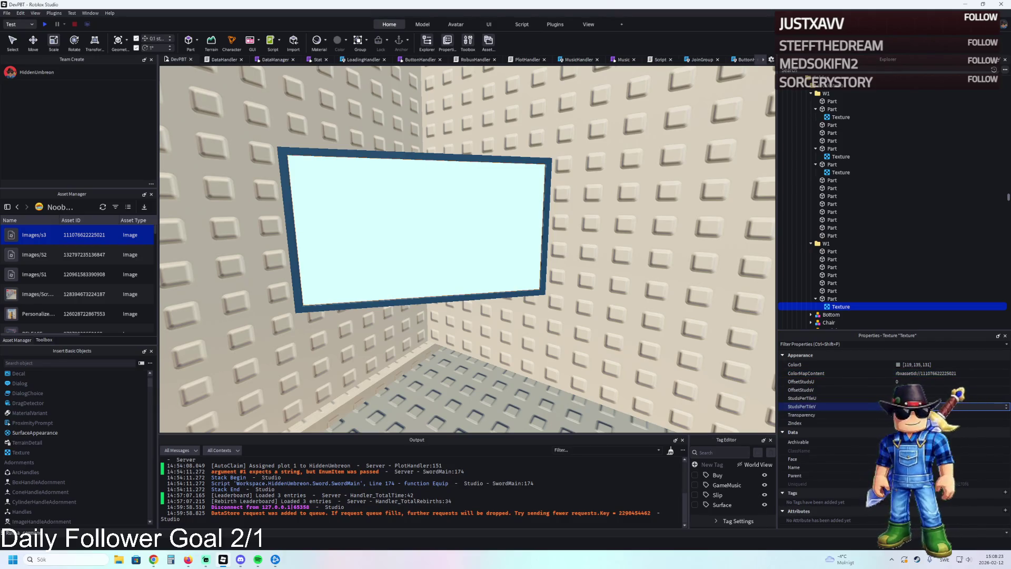
{"action": "left_click", "coordinate": [948, 398]}
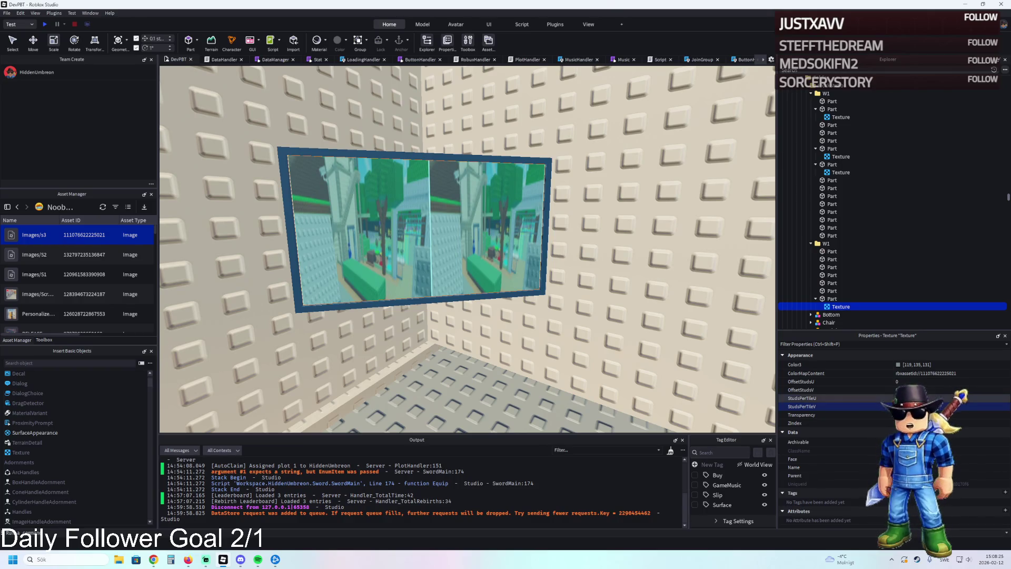
{"action": "key", "text": "Return"}
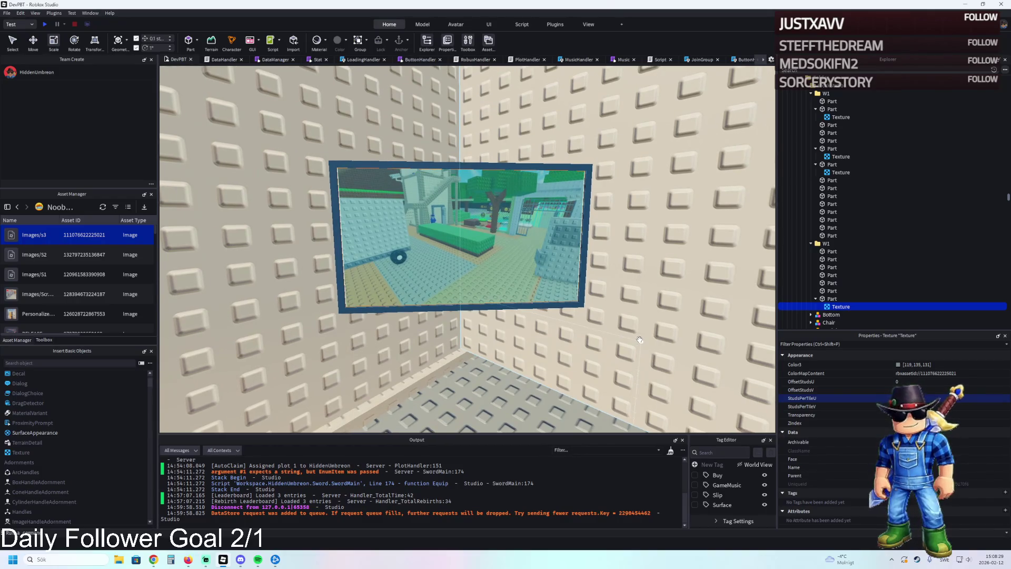
Inspect the textured screen and window parts from several camera angles
{"action": "scroll", "coordinate": [639, 340], "scroll_direction": "up", "scroll_amount": 5}
{"action": "scroll", "coordinate": [639, 339], "scroll_direction": "down", "scroll_amount": 3}
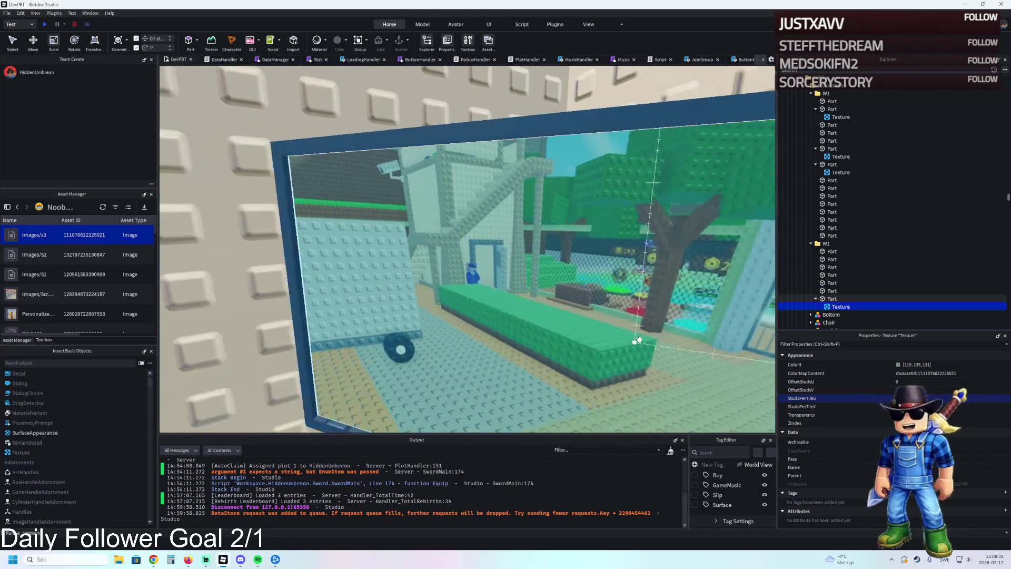
{"action": "scroll", "coordinate": [639, 340], "scroll_direction": "down", "scroll_amount": 2}
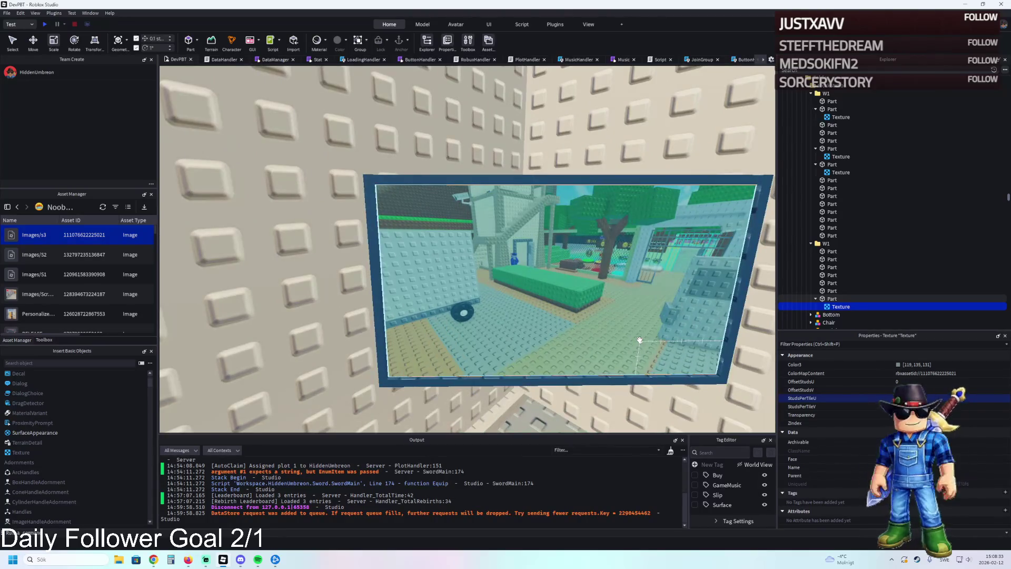
{"action": "key", "text": "d"}
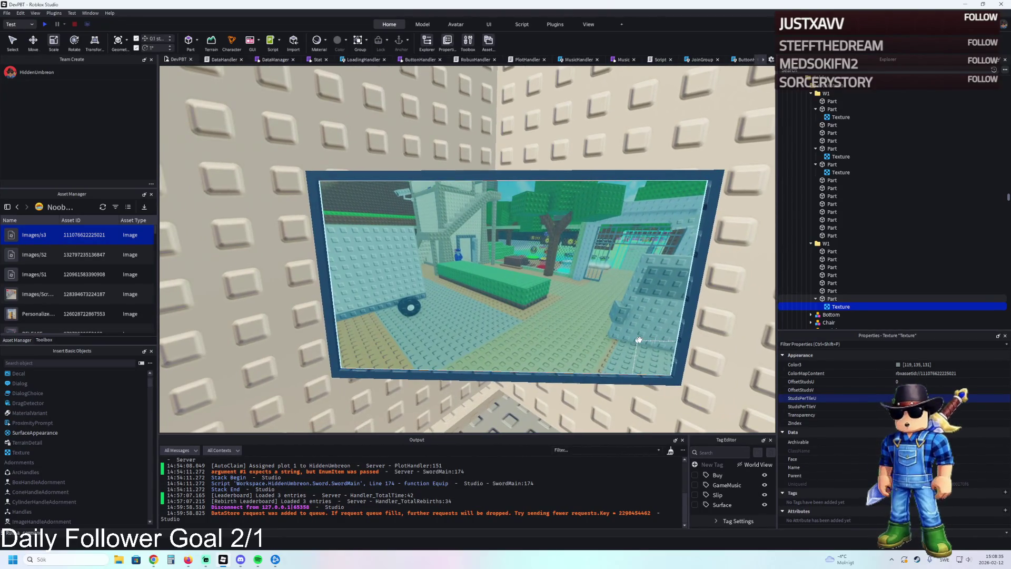
{"action": "key", "text": "a"}
{"action": "key", "text": "a"}
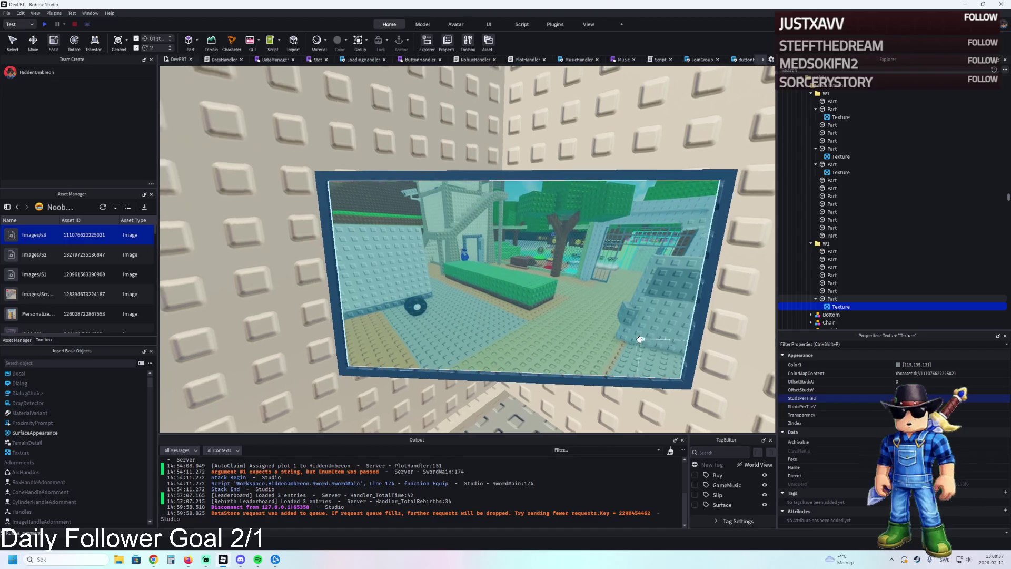
{"action": "key", "text": "q"}
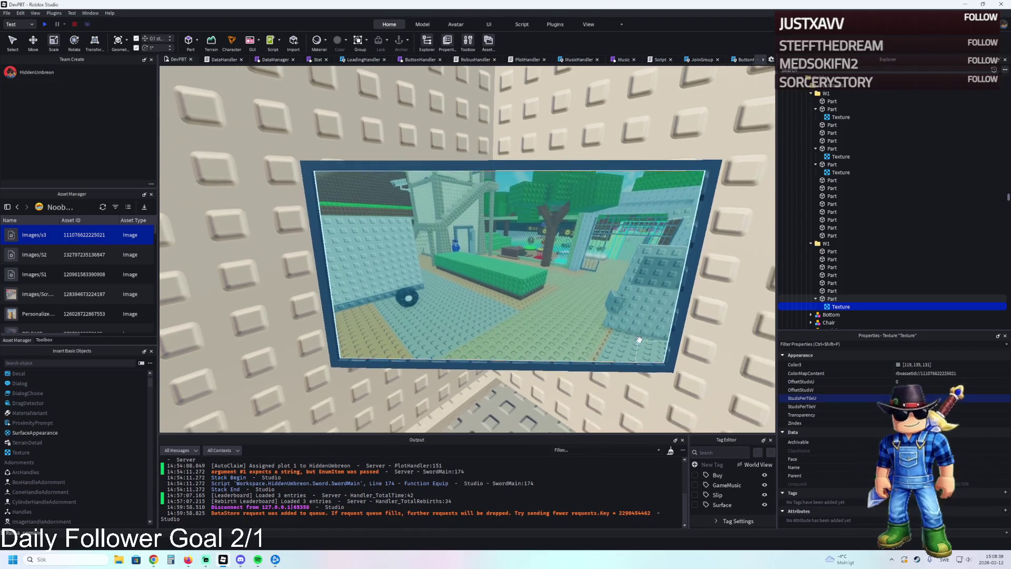
{"action": "left_click", "coordinate": [639, 339]}
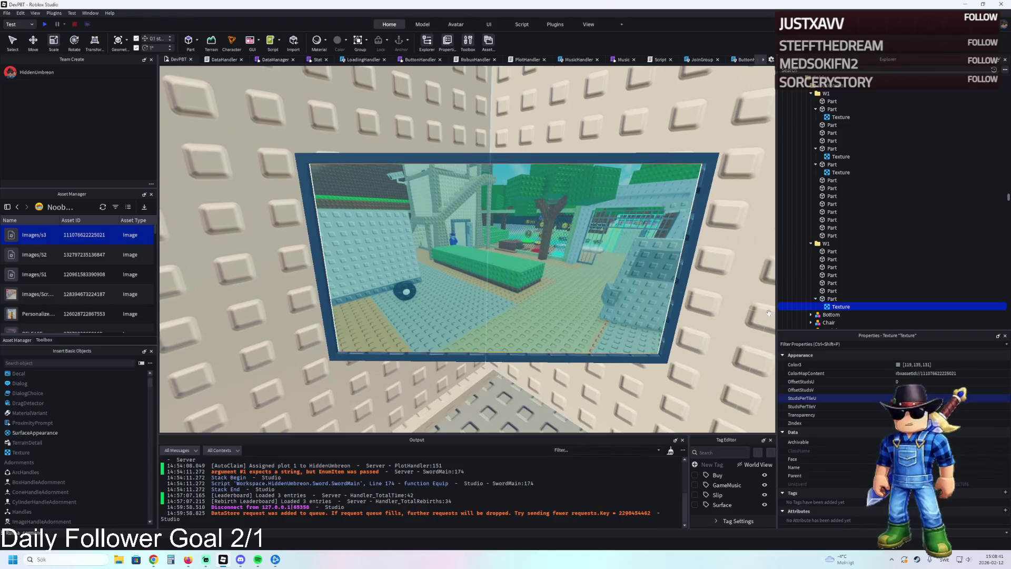
{"action": "scroll", "coordinate": [697, 324], "scroll_direction": "up", "scroll_amount": 10}
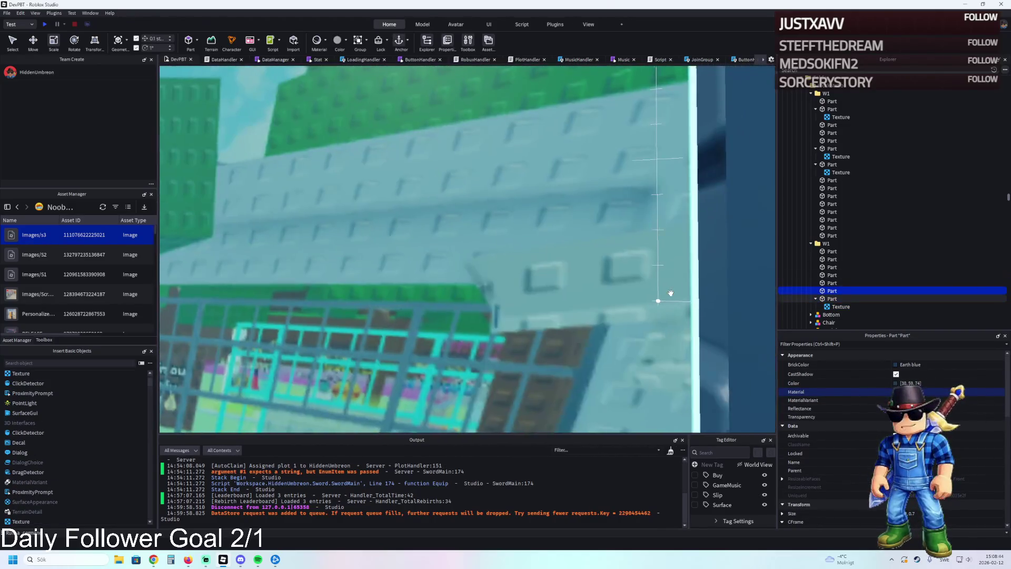
{"action": "left_click", "coordinate": [671, 293]}
{"action": "scroll", "coordinate": [670, 293], "scroll_direction": "down", "scroll_amount": 10}
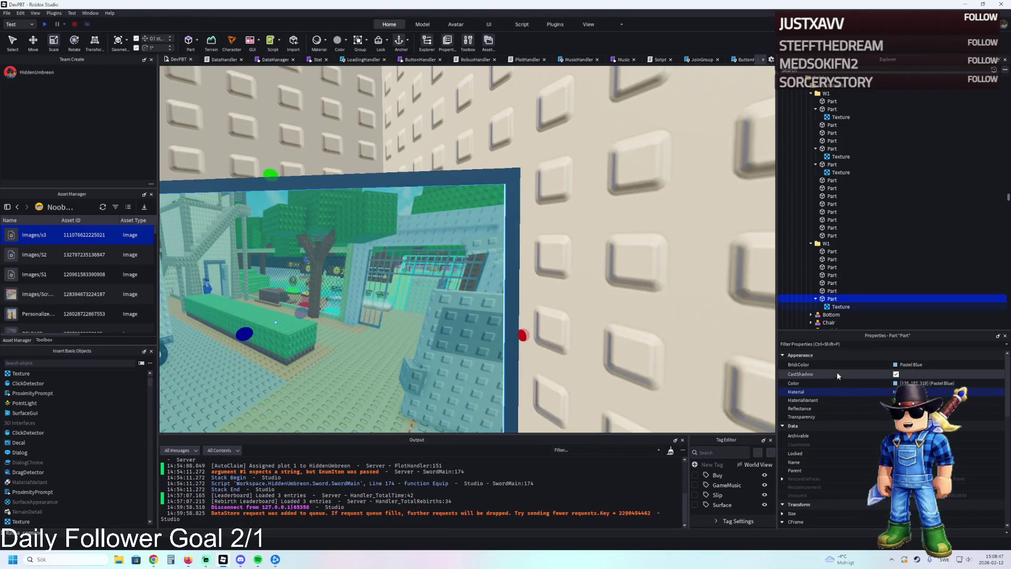
{"action": "scroll", "coordinate": [635, 305], "scroll_direction": "up", "scroll_amount": 2}
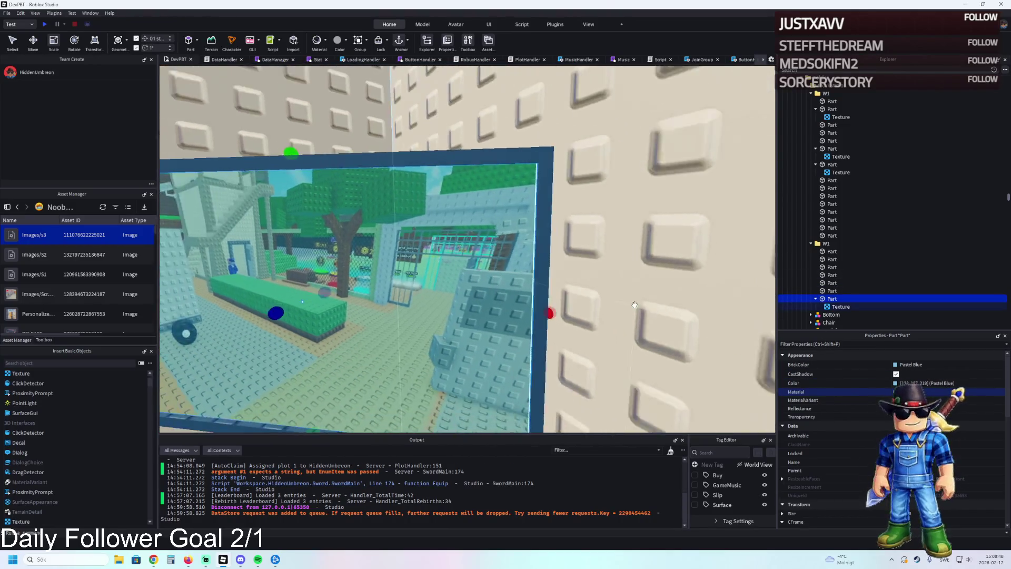
{"action": "scroll", "coordinate": [634, 305], "scroll_direction": "up", "scroll_amount": 5}
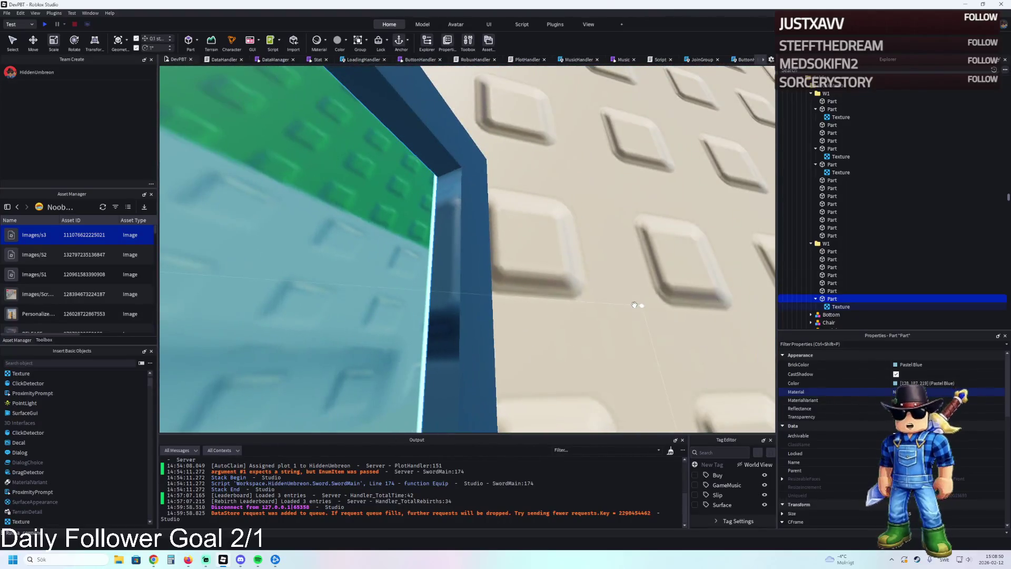
{"action": "scroll", "coordinate": [634, 305], "scroll_direction": "down", "scroll_amount": 5}
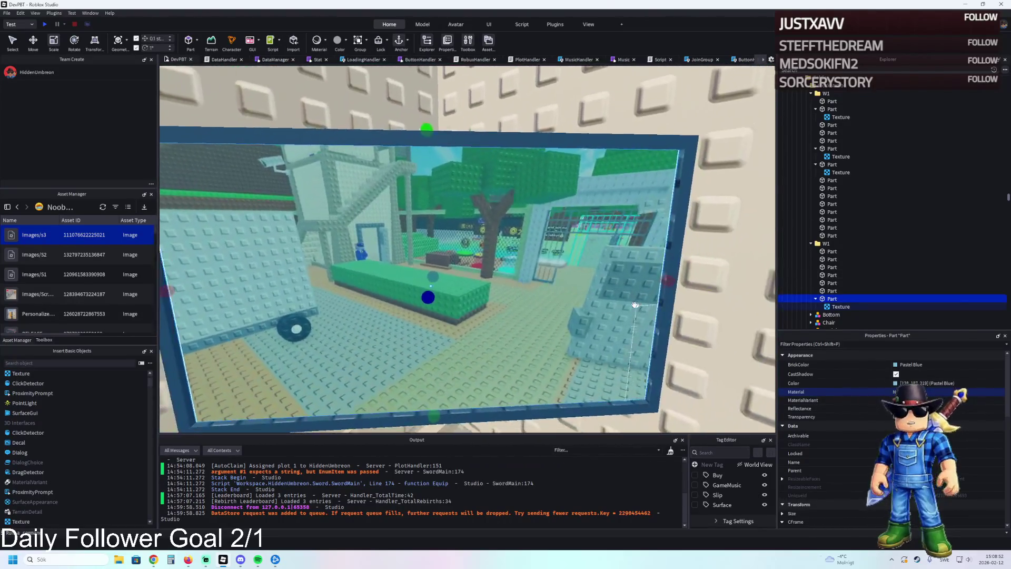
{"action": "key", "text": "d"}
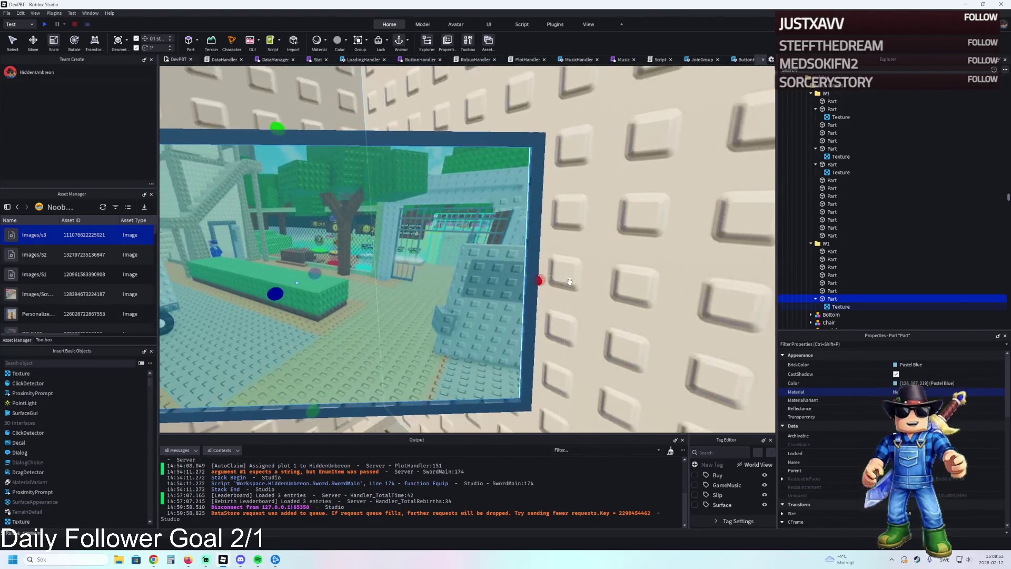
Adjust the screen Texture's StudsPerTileU so one image fills the screen, then refocus the view
{"action": "left_click", "coordinate": [836, 306]}
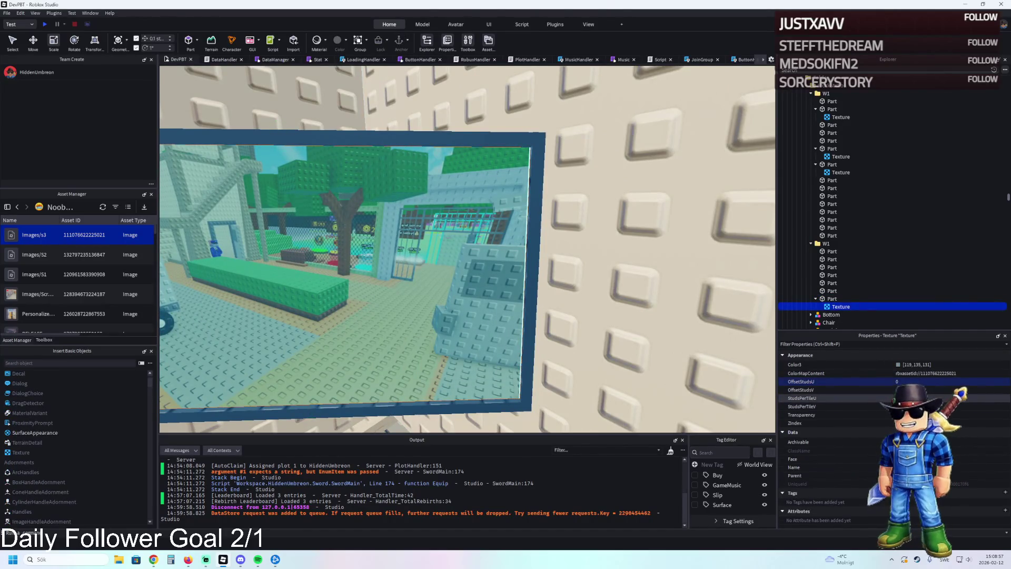
{"action": "left_click", "coordinate": [901, 398]}
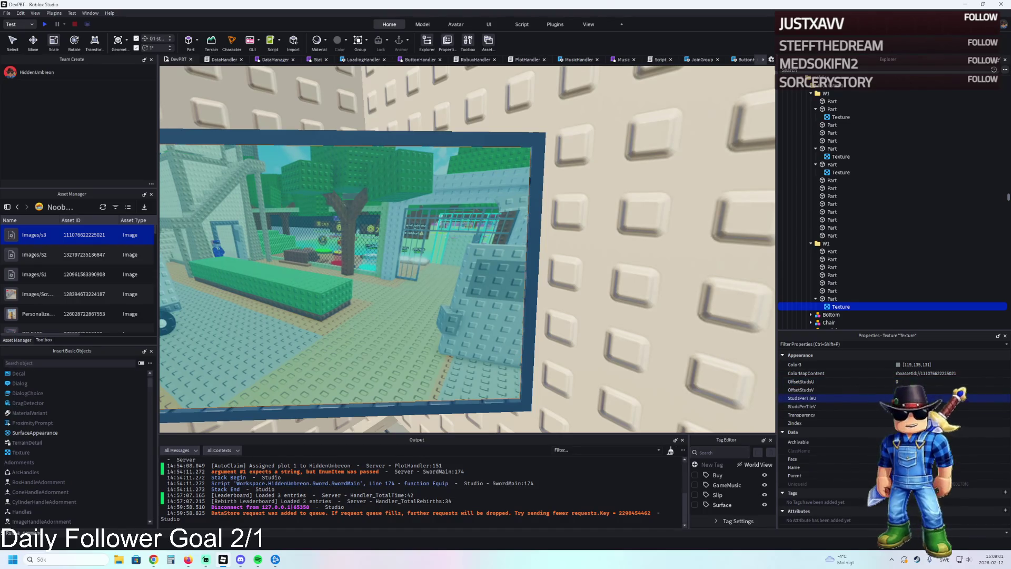
{"action": "key", "text": "f"}
{"action": "key", "text": "q"}
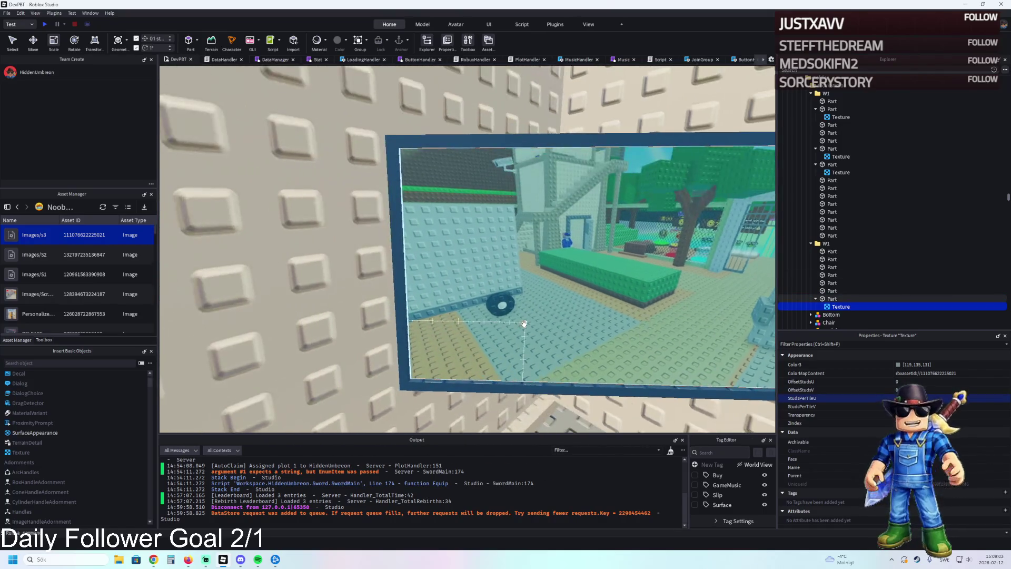
{"action": "key", "text": "e"}
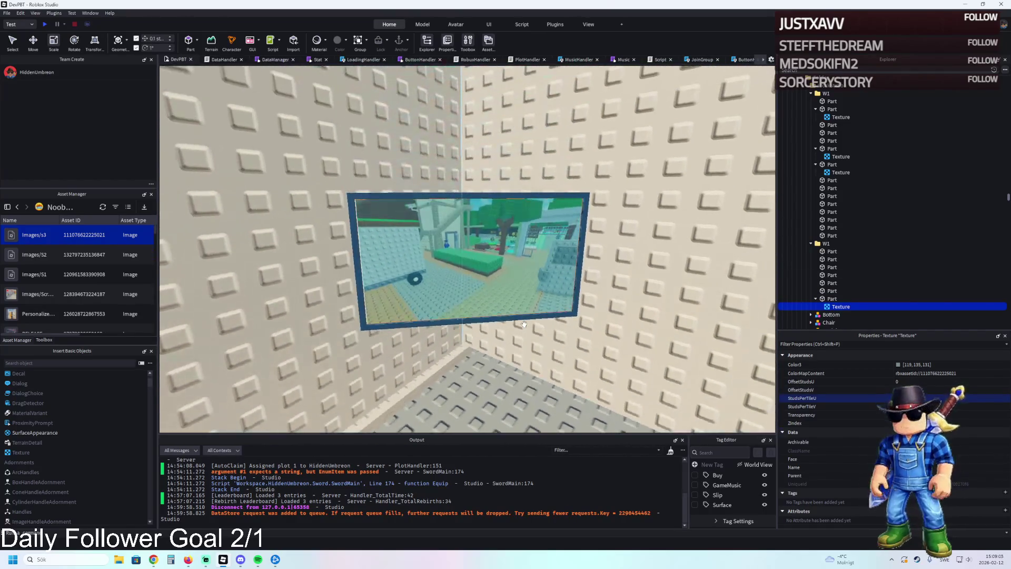
{"action": "key", "text": "a"}
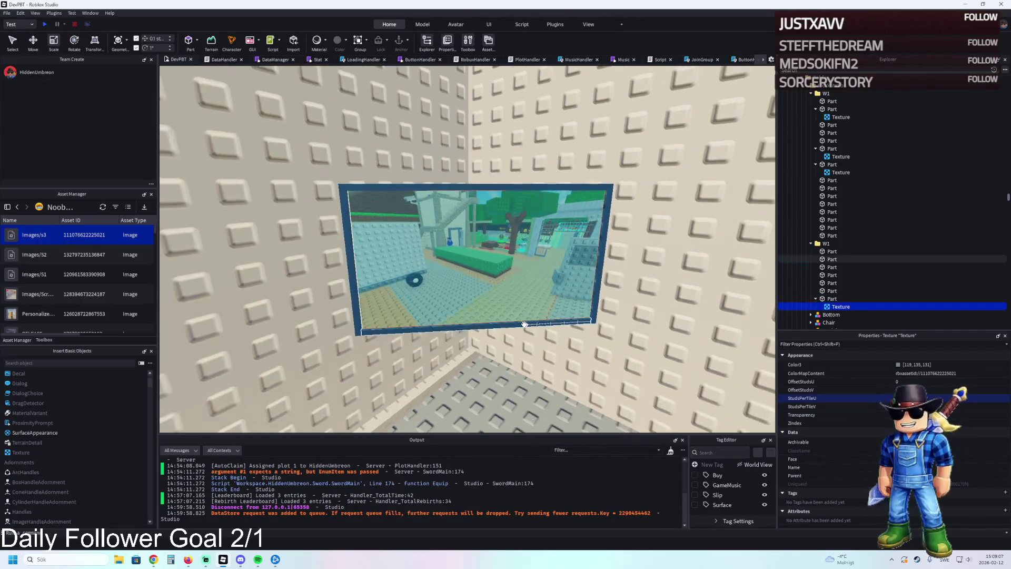
{"action": "left_click", "coordinate": [579, 310]}
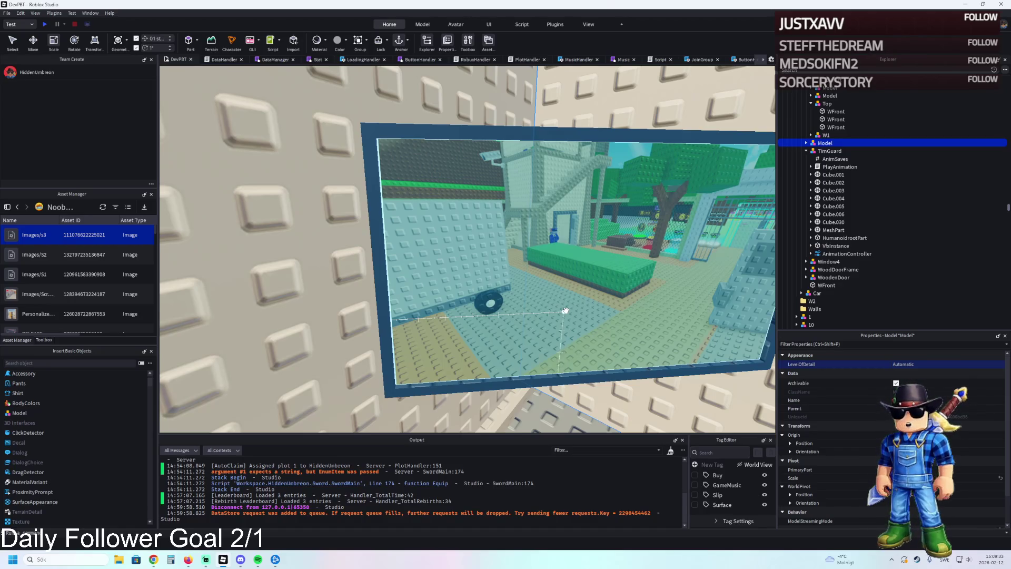
{"action": "left_click", "coordinate": [539, 194]}
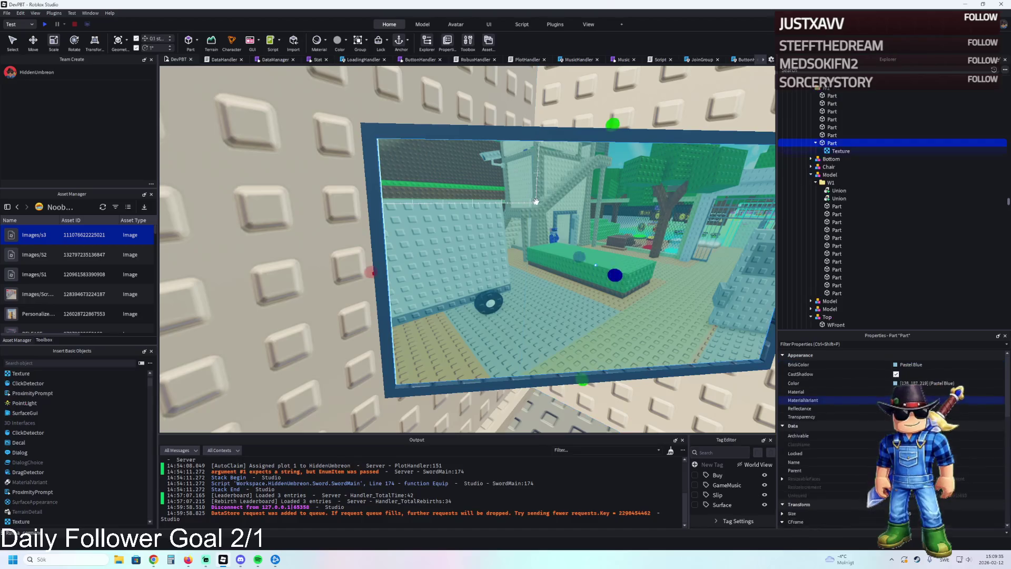
{"action": "key", "text": "d"}
{"action": "key", "text": "a"}
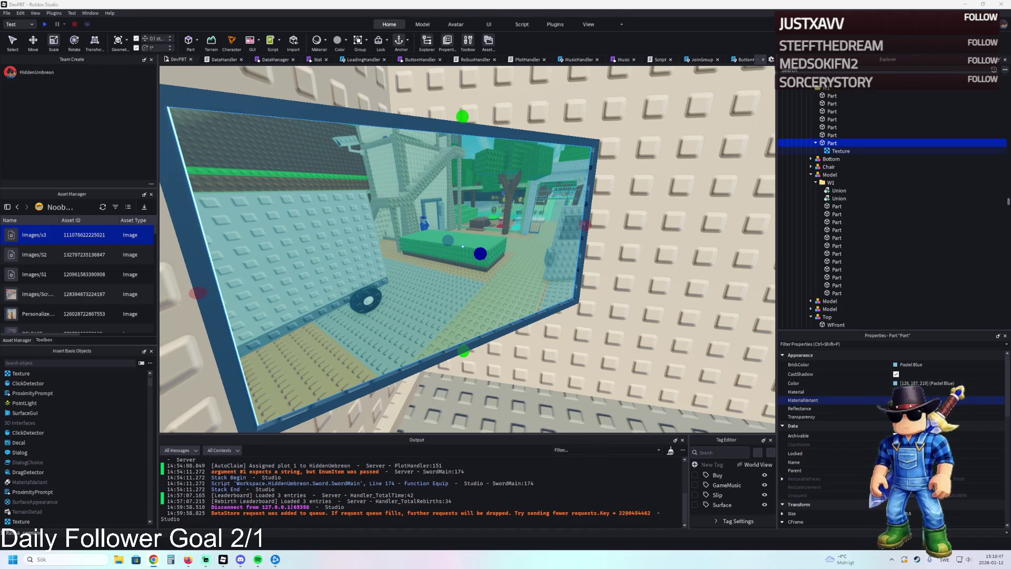
Focus on the window and stretch the frame's left side with the Scale tool
{"action": "key", "text": "f"}
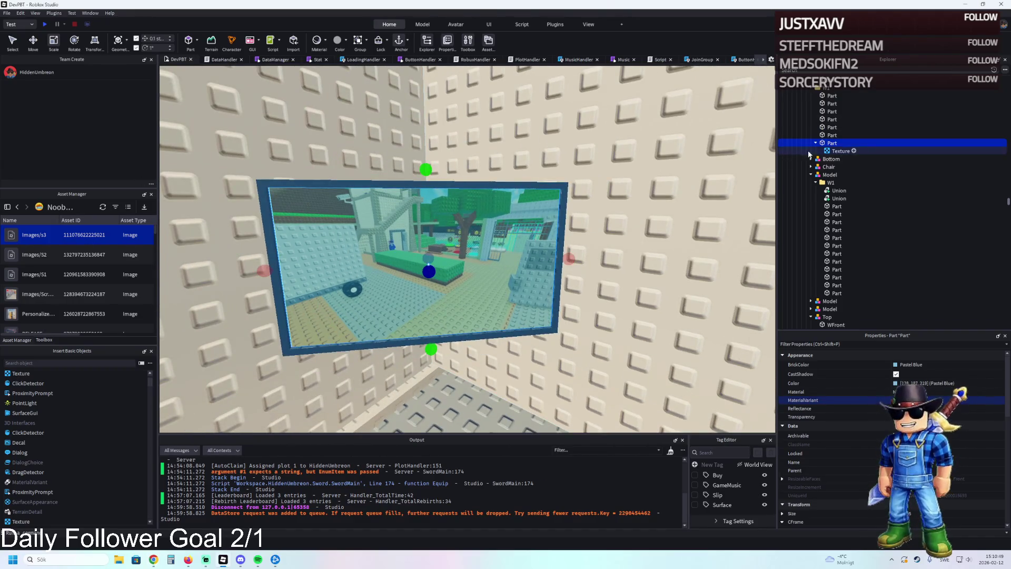
{"action": "scroll", "coordinate": [451, 223], "scroll_direction": "up", "scroll_amount": 5}
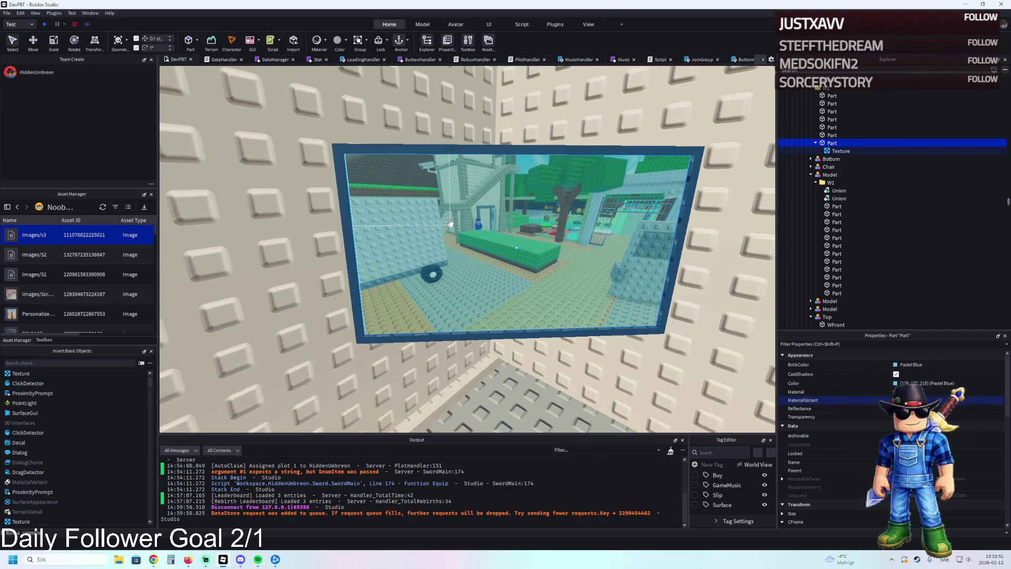
{"action": "key", "text": "ctrl+2"}
{"action": "key", "text": "ctrl+3"}
{"action": "left_click_drag", "start_coordinate": [334, 247], "coordinate": [339, 248]}
Select the picture pane and slide it along its width
{"action": "left_click", "coordinate": [473, 379]}
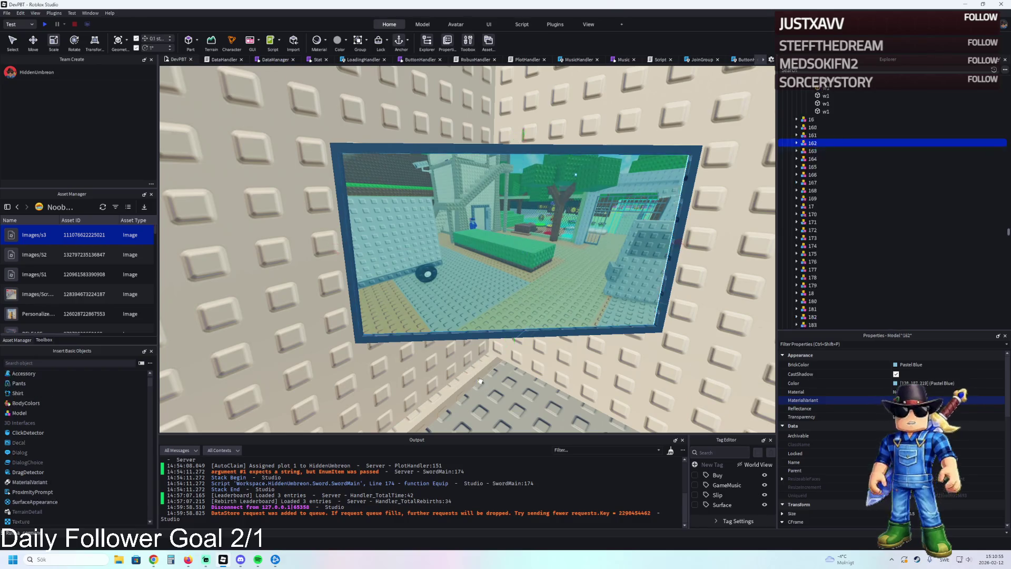
{"action": "key", "text": "d"}
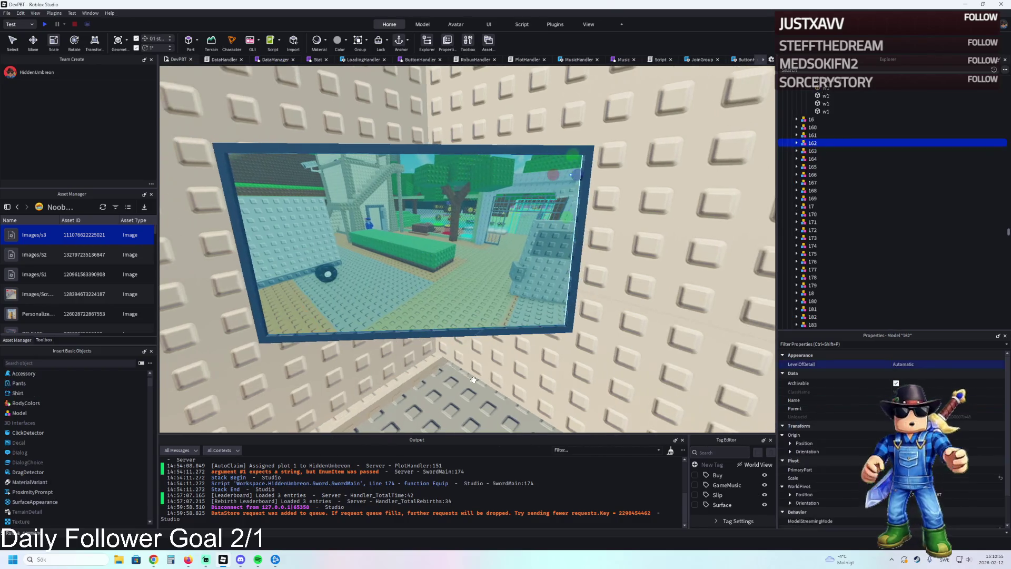
{"action": "key", "text": "ctrl+2"}
{"action": "left_click", "coordinate": [410, 237]}
{"action": "scroll", "coordinate": [484, 283], "scroll_direction": "up", "scroll_amount": 8}
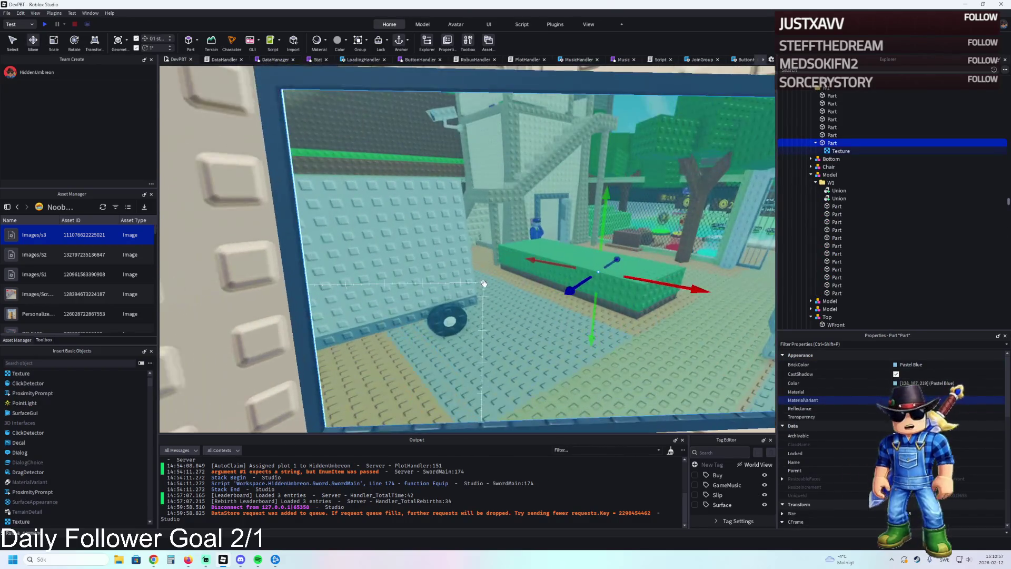
{"action": "scroll", "coordinate": [484, 283], "scroll_direction": "down", "scroll_amount": 5}
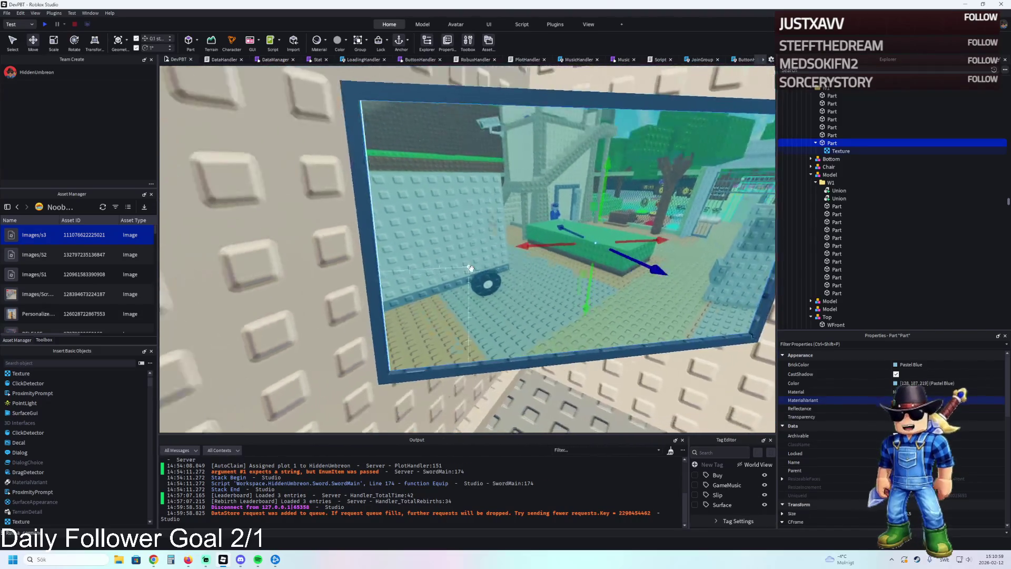
{"action": "scroll", "coordinate": [553, 240], "scroll_direction": "up", "scroll_amount": 6}
{"action": "left_click_drag", "start_coordinate": [553, 240], "coordinate": [553, 240]}
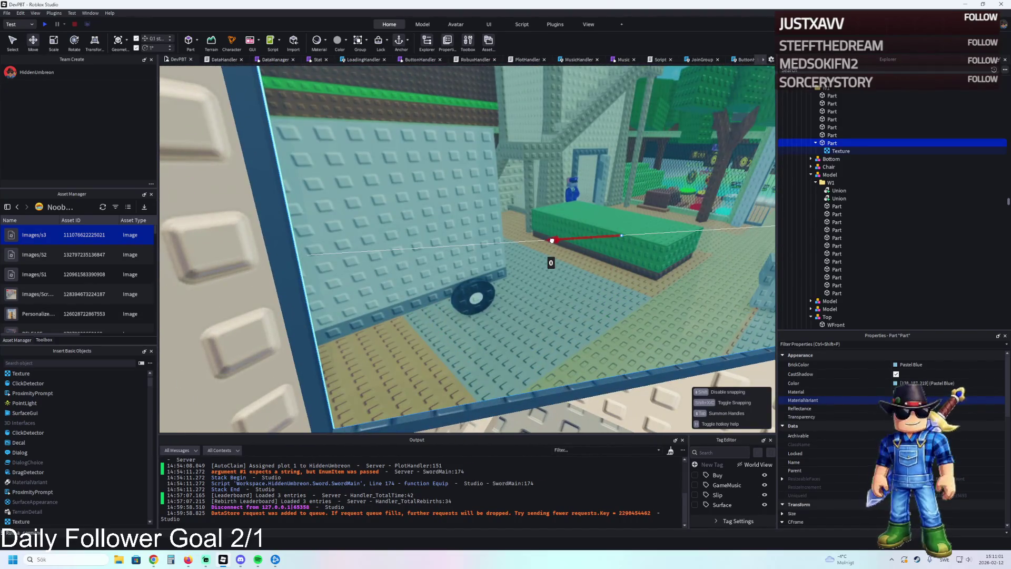
Undo the slide and reframe the view around the window frame's lower-left corner
{"action": "key", "text": "d"}
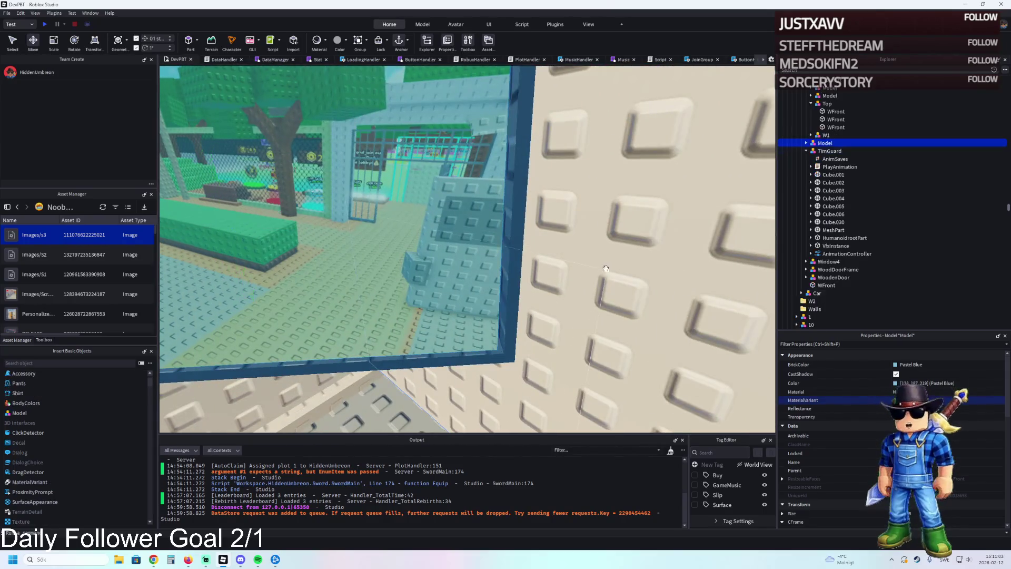
{"action": "key", "text": "a"}
{"action": "key", "text": "ctrl+z"}
{"action": "key", "text": "f"}
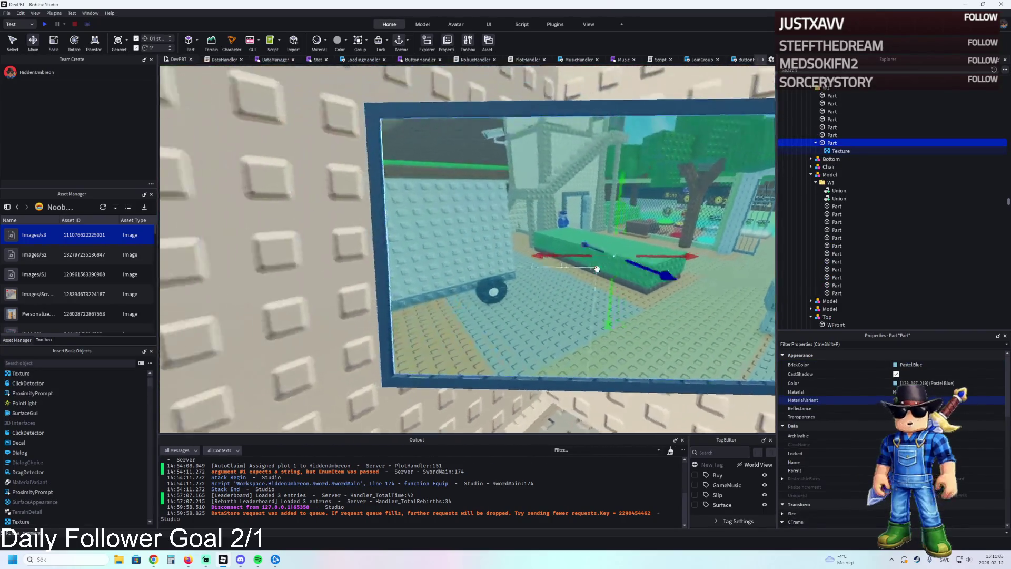
{"action": "key", "text": "w"}
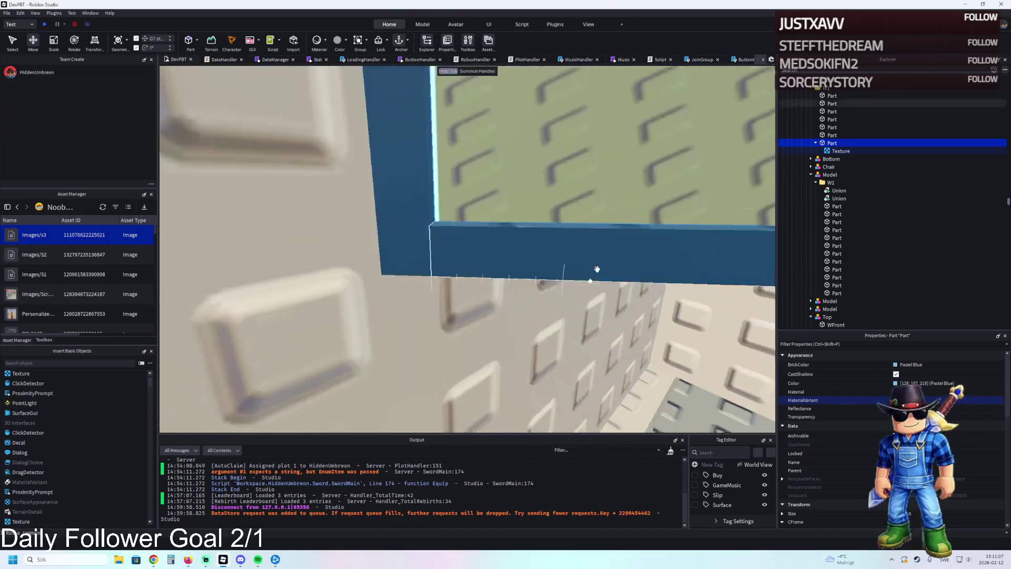
{"action": "key", "text": "a"}
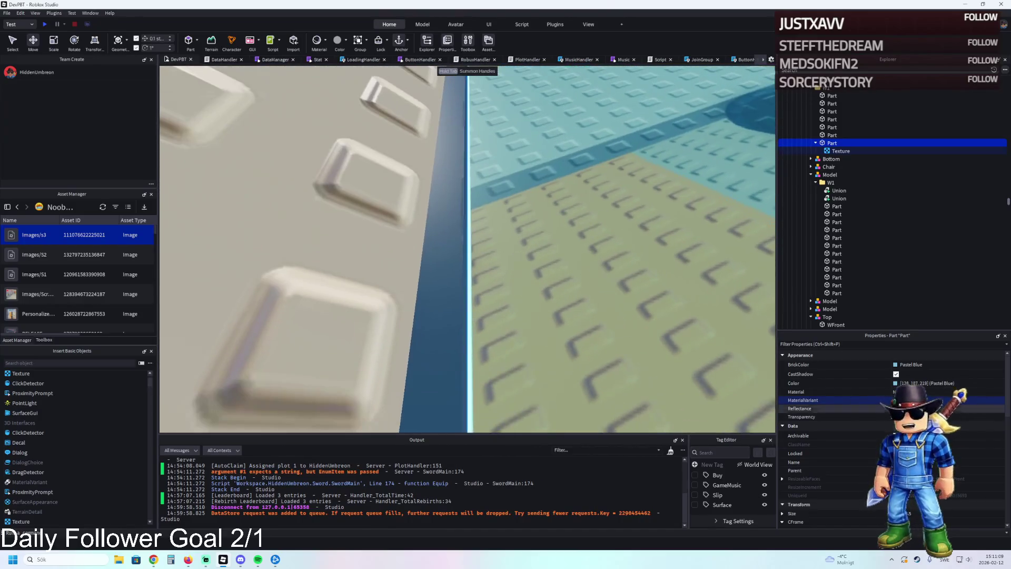
Update the pane Texture's StudsPerTileU to match the pane's size
{"action": "left_click", "coordinate": [869, 150]}
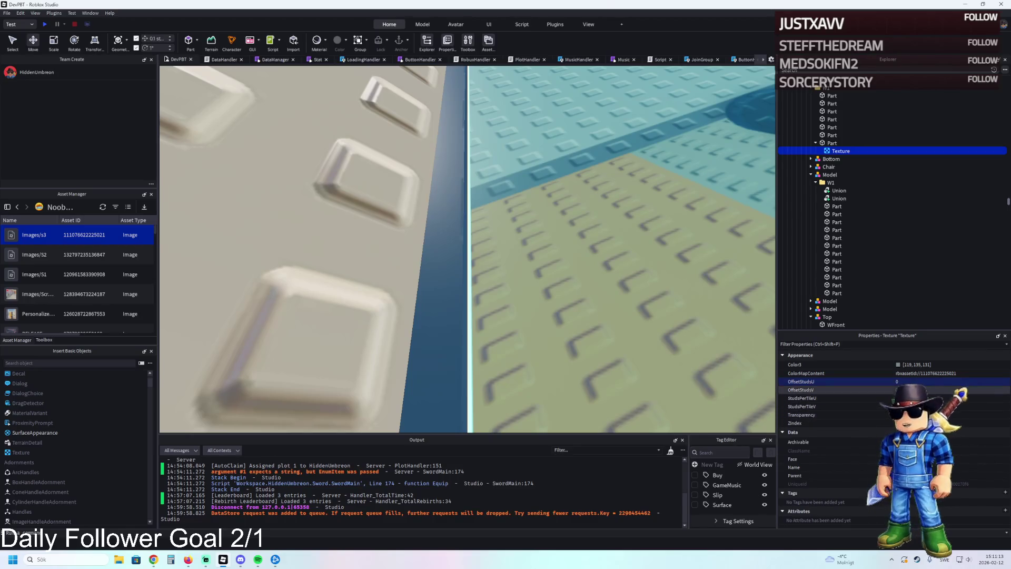
{"action": "left_click", "coordinate": [921, 398]}
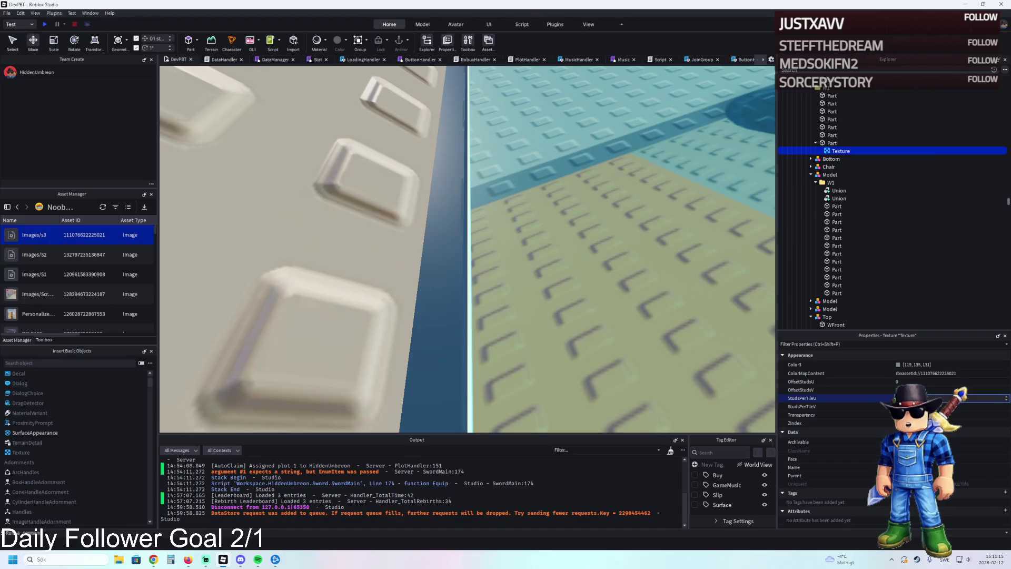
{"action": "key", "text": "Return"}
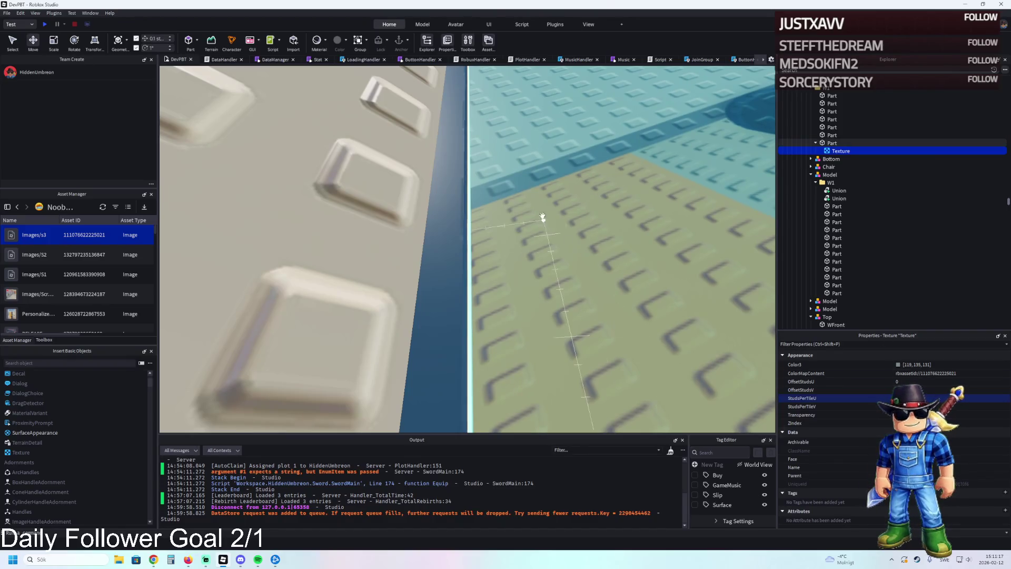
Slide the picture pane sideways and stretch it wider to fill the frame
{"action": "scroll", "coordinate": [542, 219], "scroll_direction": "down", "scroll_amount": 5}
{"action": "scroll", "coordinate": [544, 204], "scroll_direction": "up", "scroll_amount": 3}
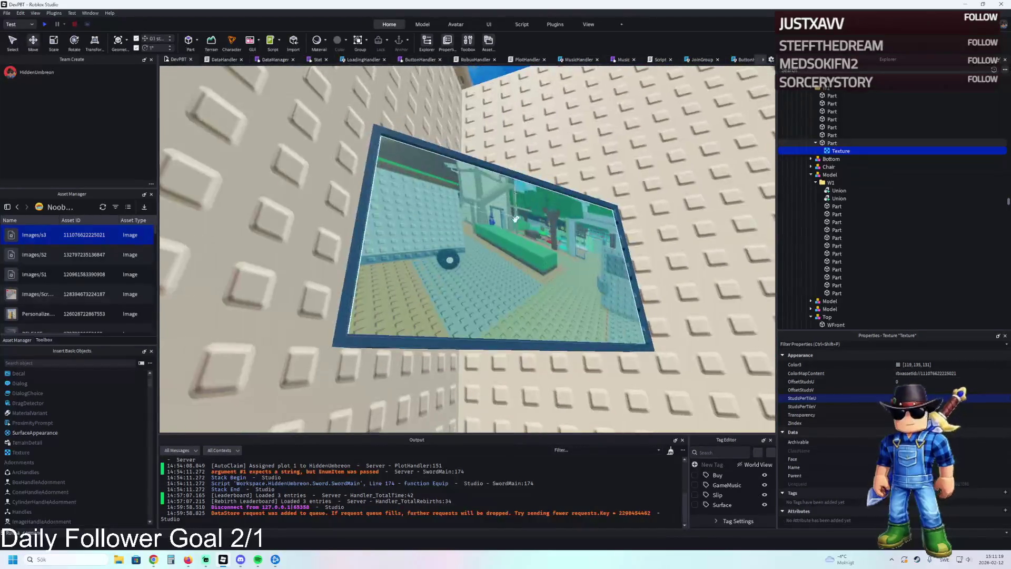
{"action": "left_click", "coordinate": [579, 195]}
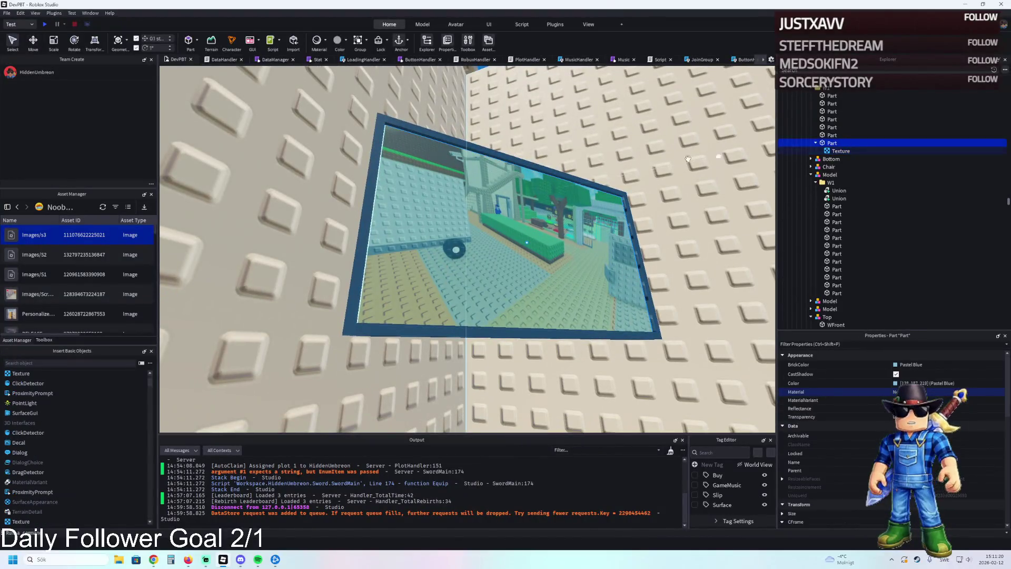
{"action": "key", "text": "ctrl+2"}
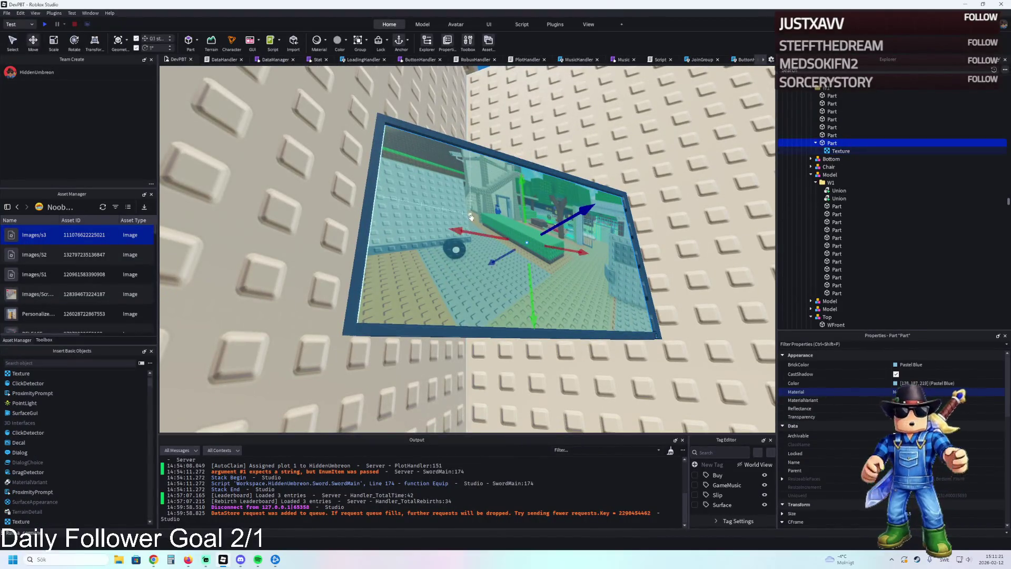
{"action": "left_click_drag", "start_coordinate": [469, 232], "coordinate": [468, 232]}
{"action": "scroll", "coordinate": [468, 232], "scroll_direction": "up", "scroll_amount": 10}
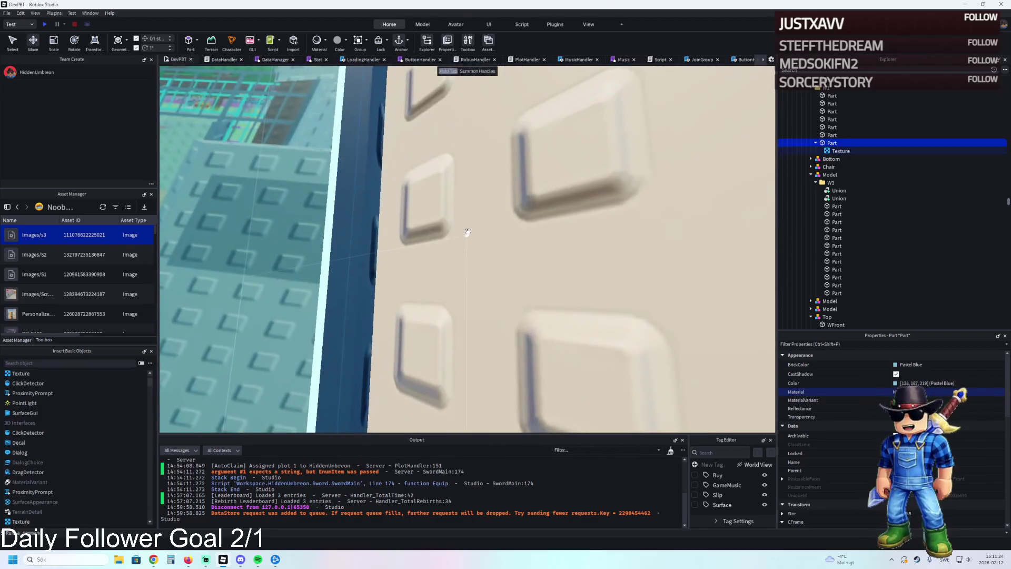
{"action": "scroll", "coordinate": [468, 232], "scroll_direction": "down", "scroll_amount": 10}
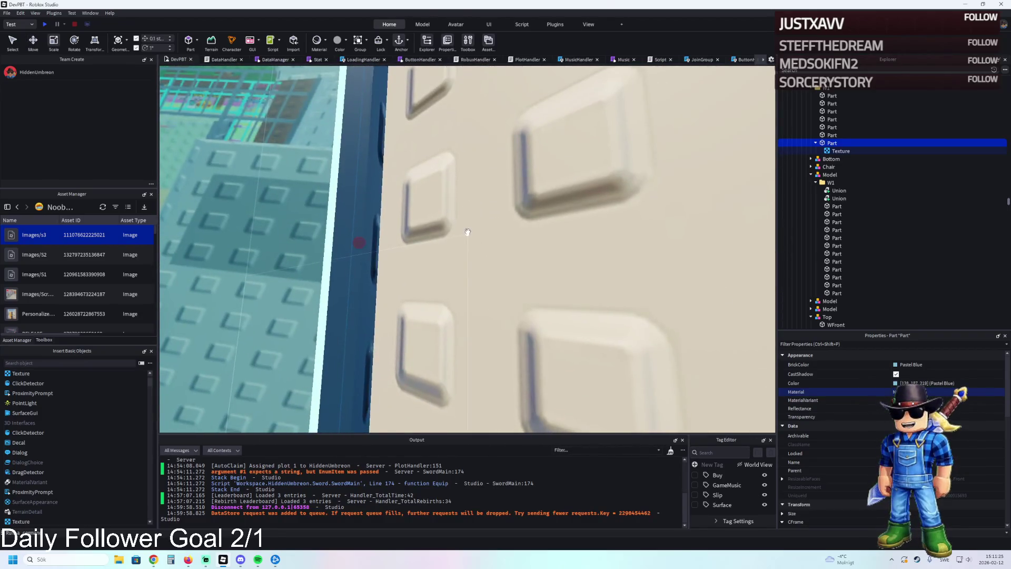
{"action": "key", "text": "ctrl+3"}
{"action": "left_click_drag", "start_coordinate": [508, 246], "coordinate": [512, 246]}
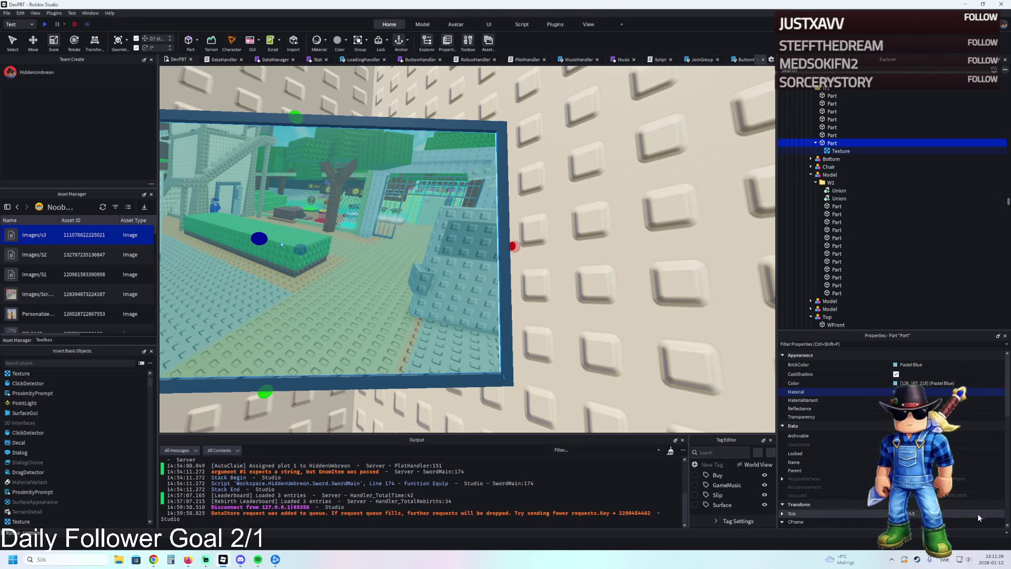
Retile the Texture's StudsPerTileU again for the widened pane
{"action": "left_click", "coordinate": [840, 151]}
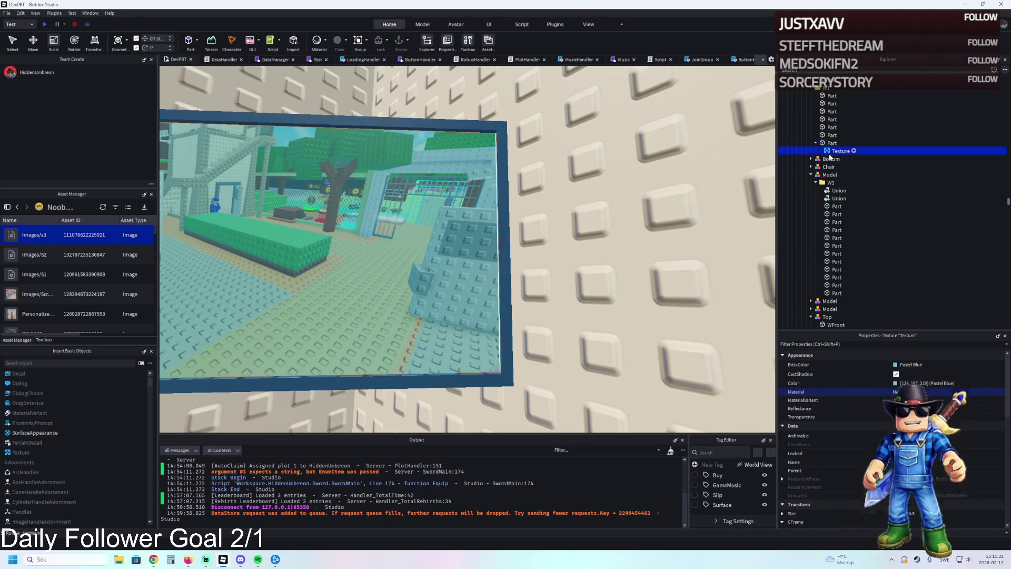
{"action": "left_click", "coordinate": [926, 397]}
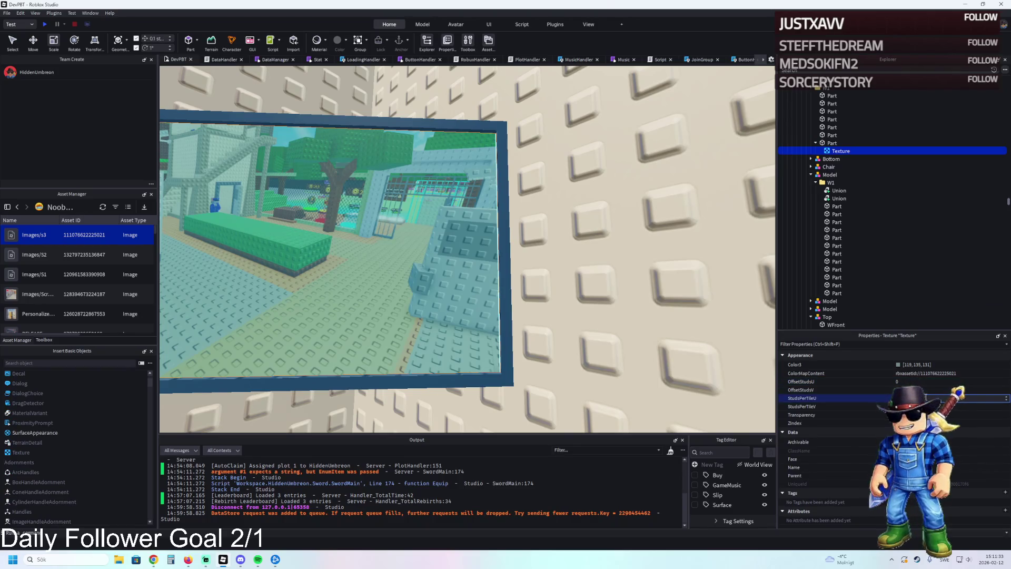
{"action": "key", "text": "Return"}
{"action": "left_click", "coordinate": [544, 319]}
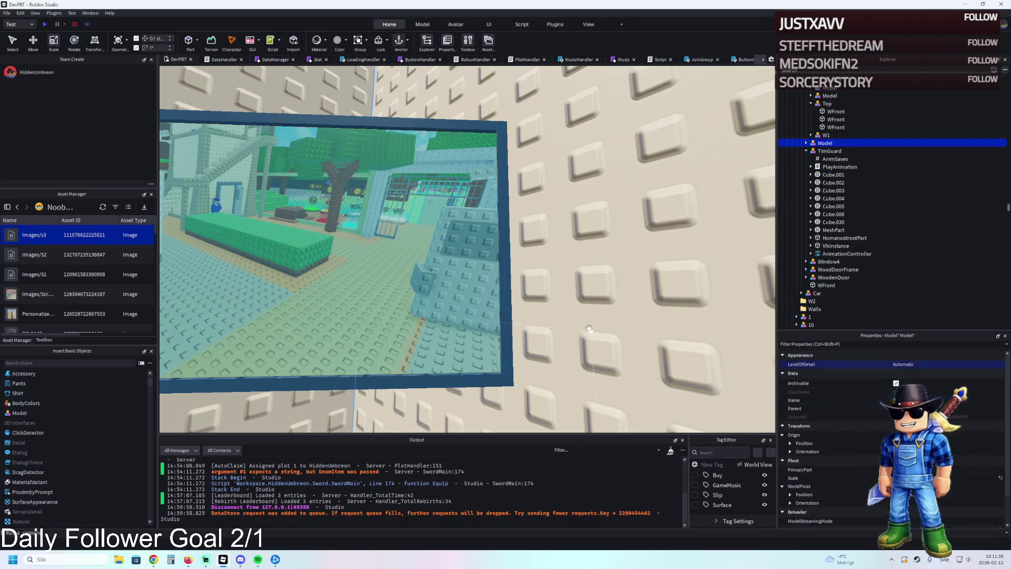
{"action": "scroll", "coordinate": [544, 319], "scroll_direction": "down", "scroll_amount": 5}
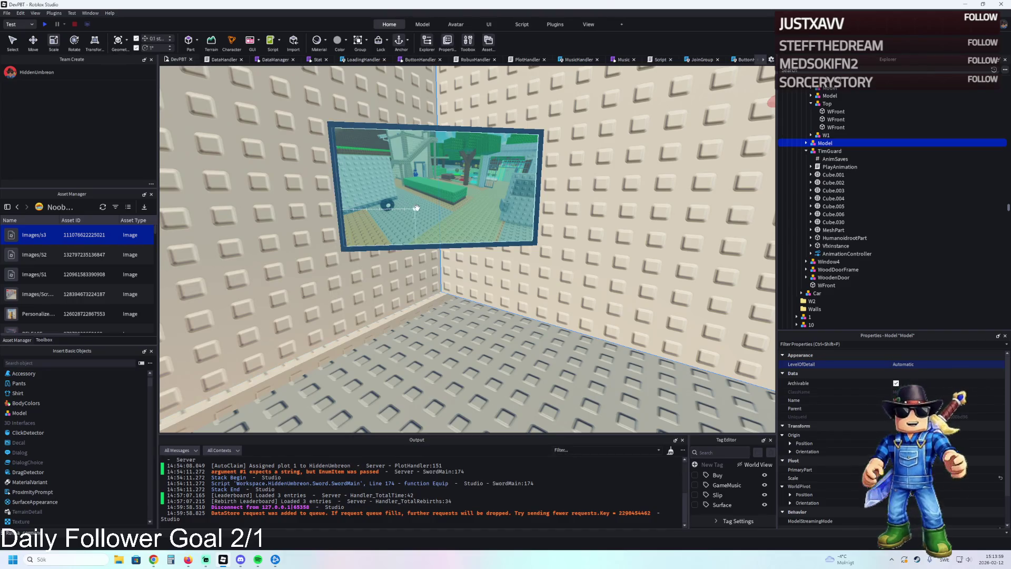
{"action": "key", "text": "d"}
{"action": "key", "text": "d"}
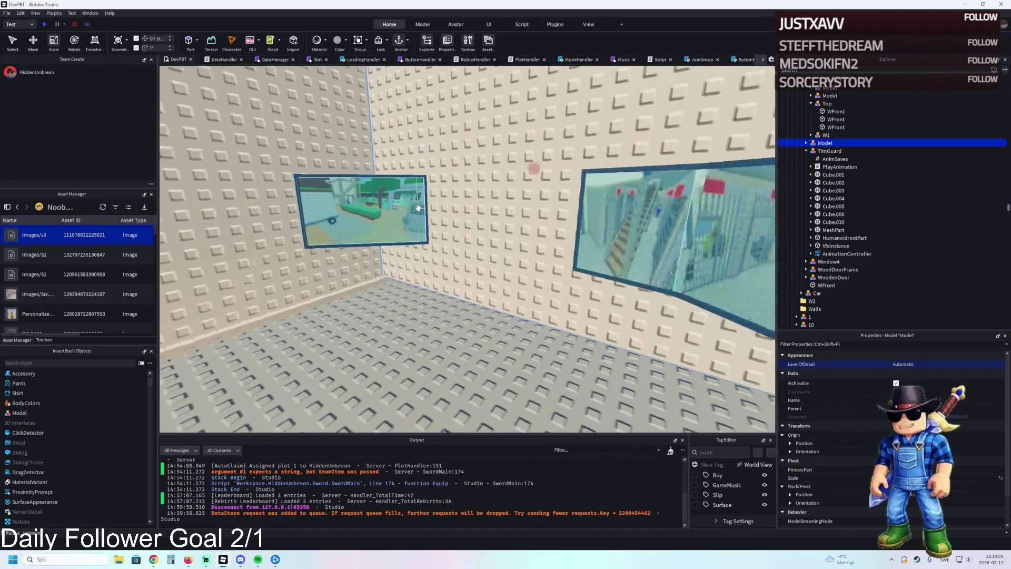
{"action": "key", "text": "a"}
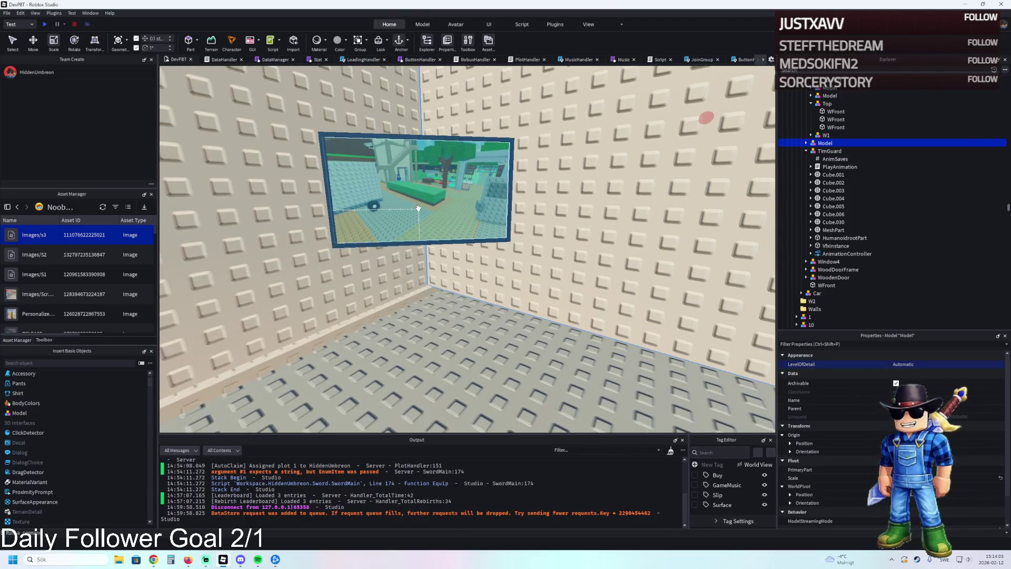
{"action": "left_click", "coordinate": [447, 128]}
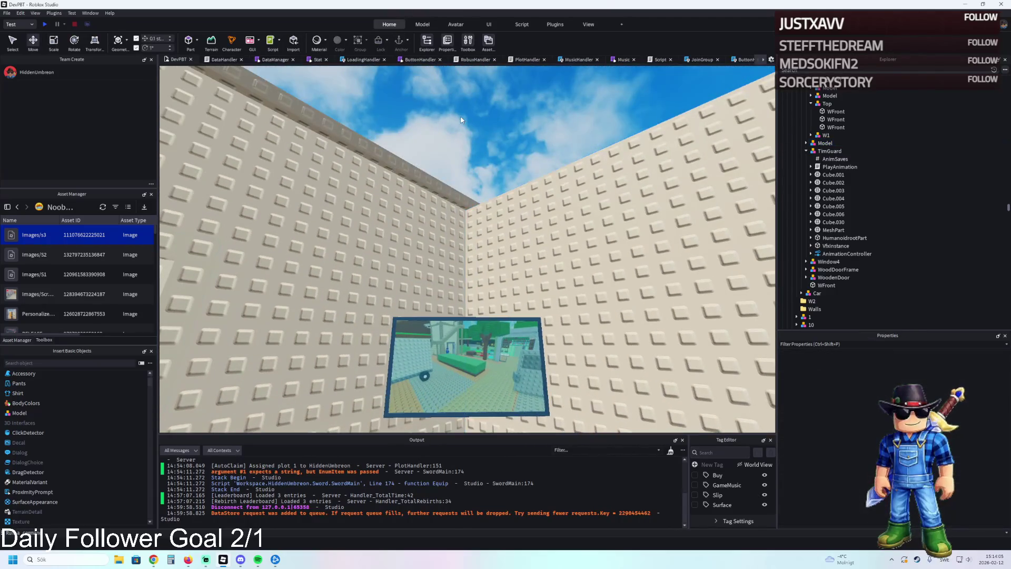
{"action": "key", "text": "s"}
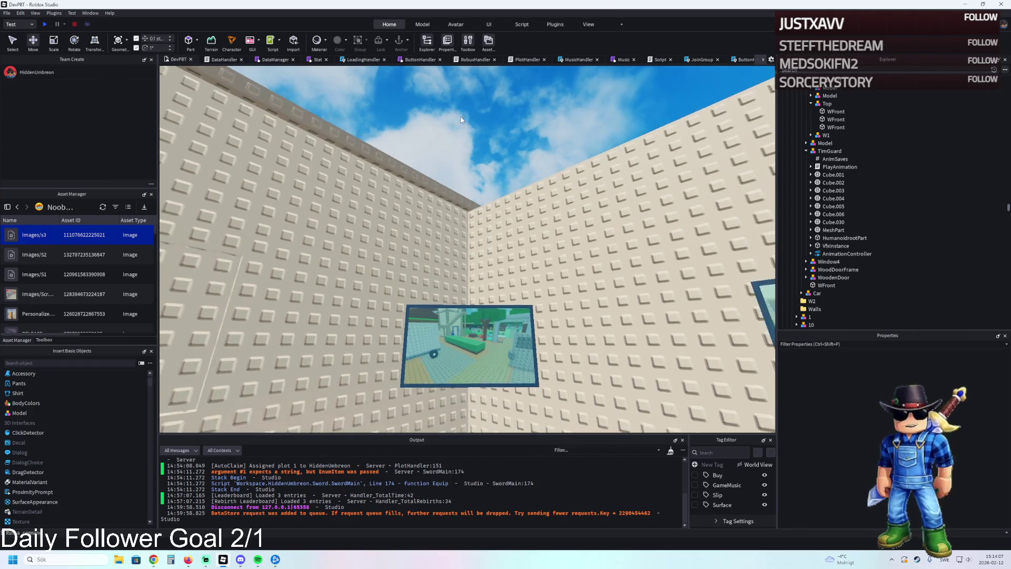
{"action": "key", "text": "e"}
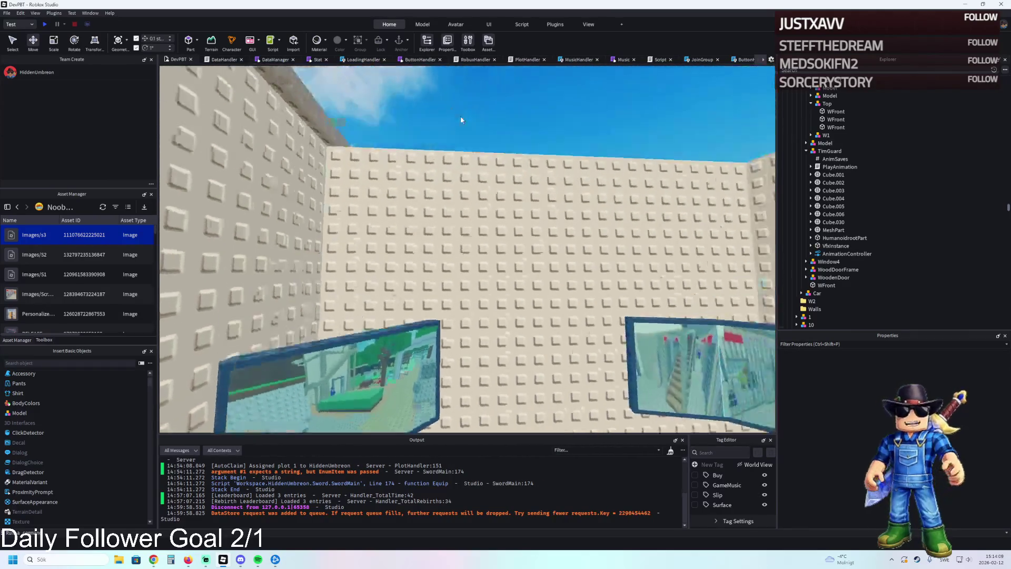
{"action": "key", "text": "w"}
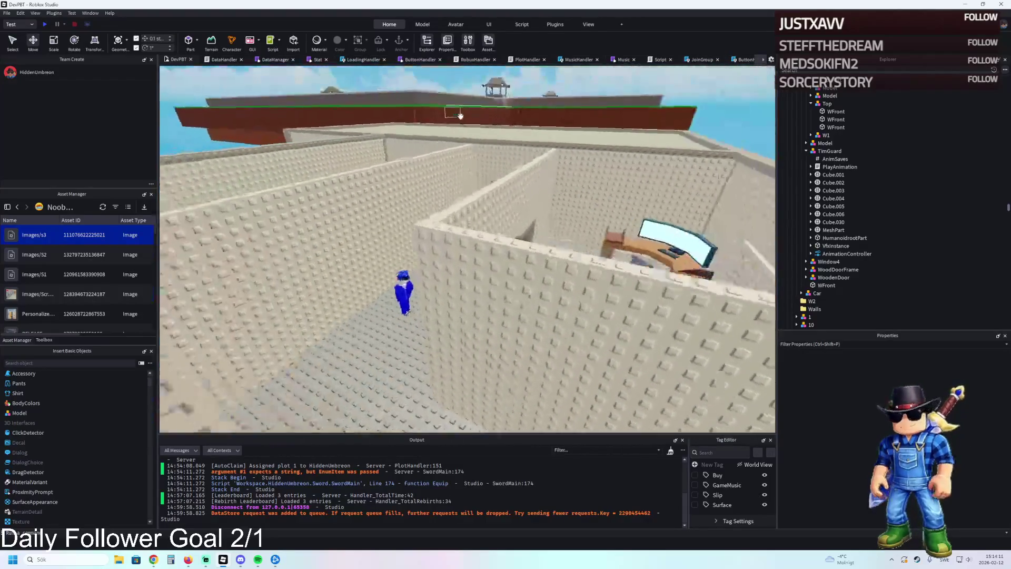
{"action": "key", "text": "w"}
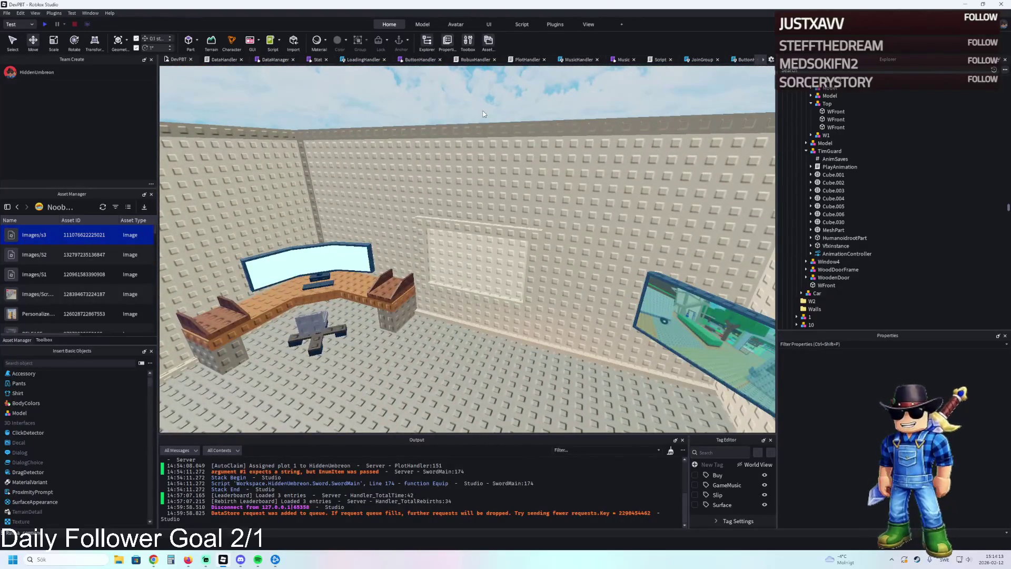
{"action": "key", "text": "w"}
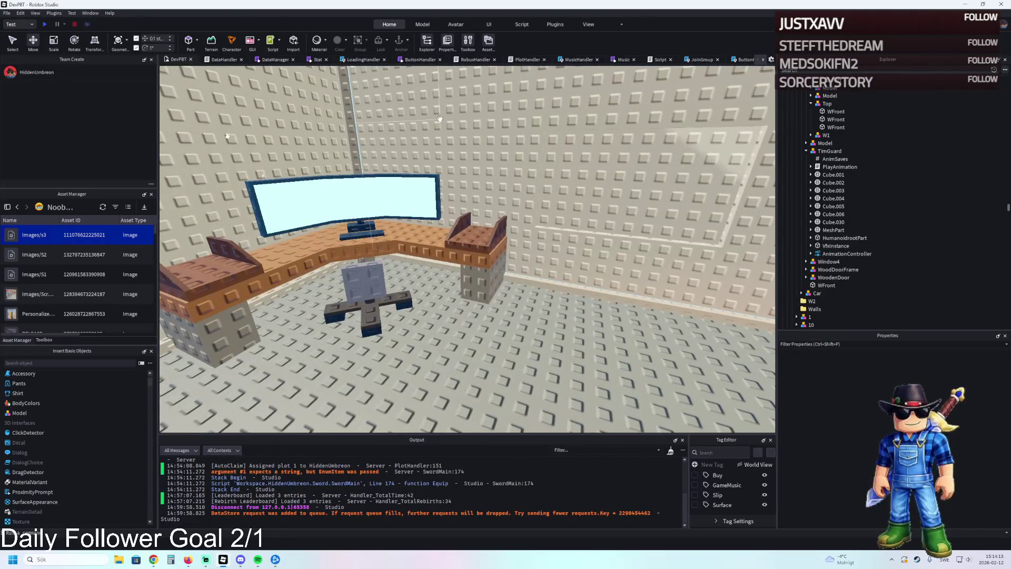
{"action": "key", "text": "w"}
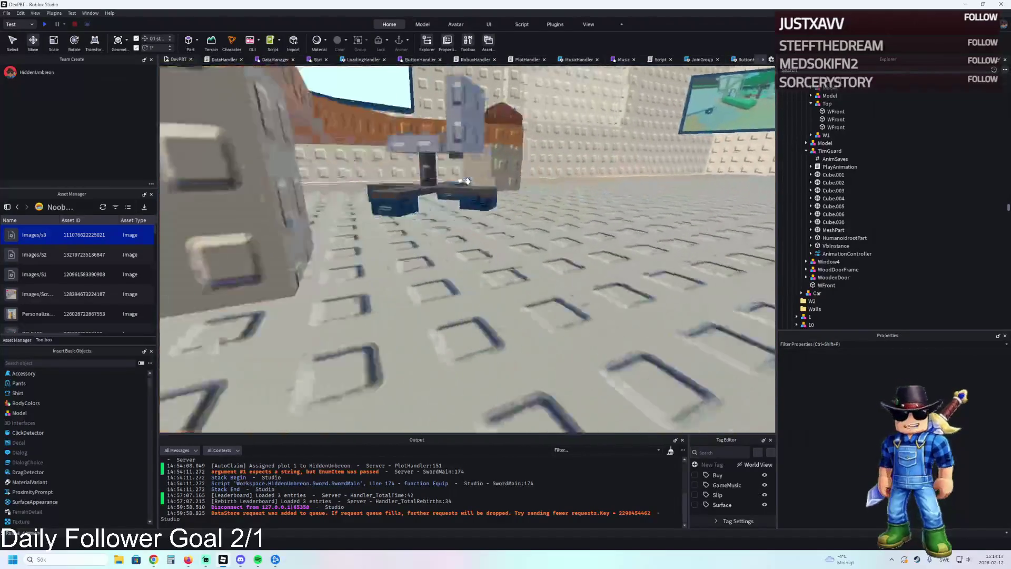
{"action": "key", "text": "w"}
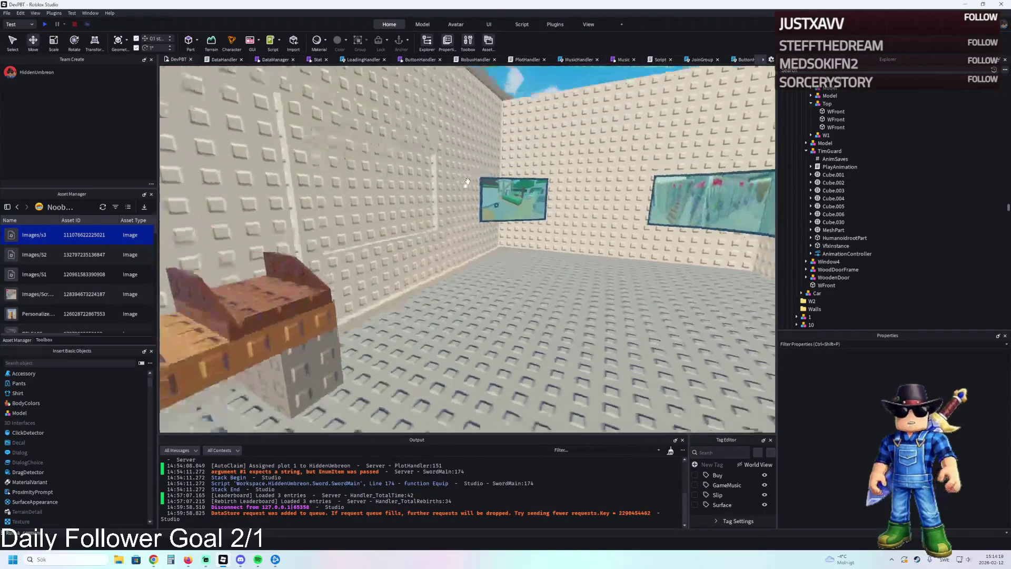
{"action": "key", "text": "w"}
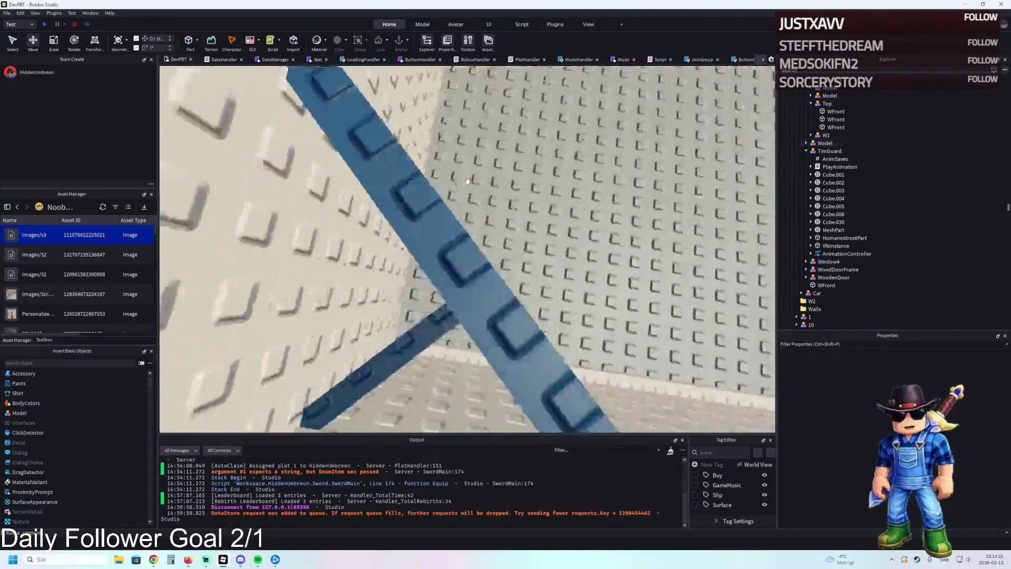
{"action": "key", "text": "s"}
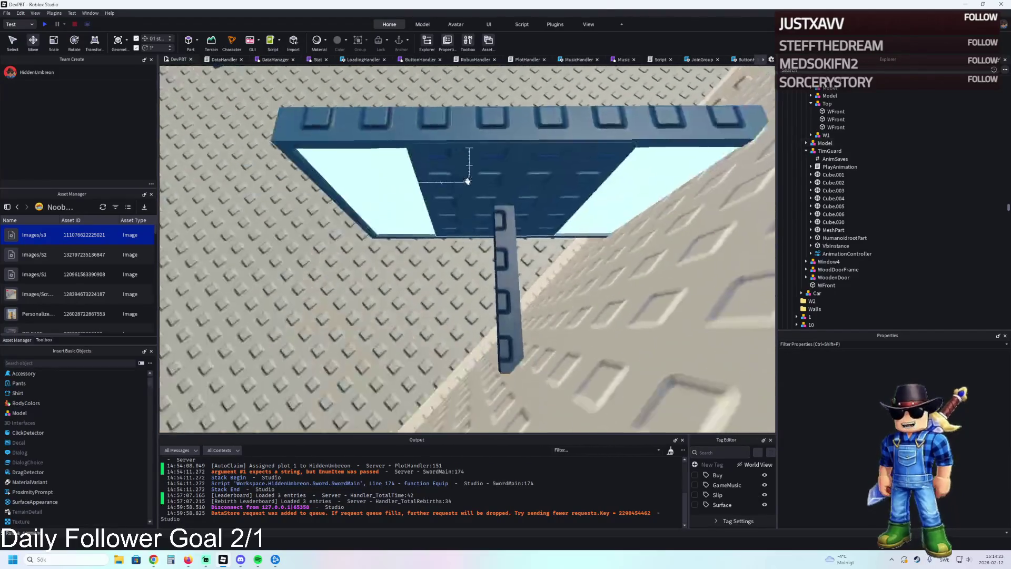
Lengthen the first blue frame piece with the Scale handles
{"action": "left_click", "coordinate": [467, 181]}
{"action": "key", "text": "ctrl+3"}
{"action": "key", "text": "w"}
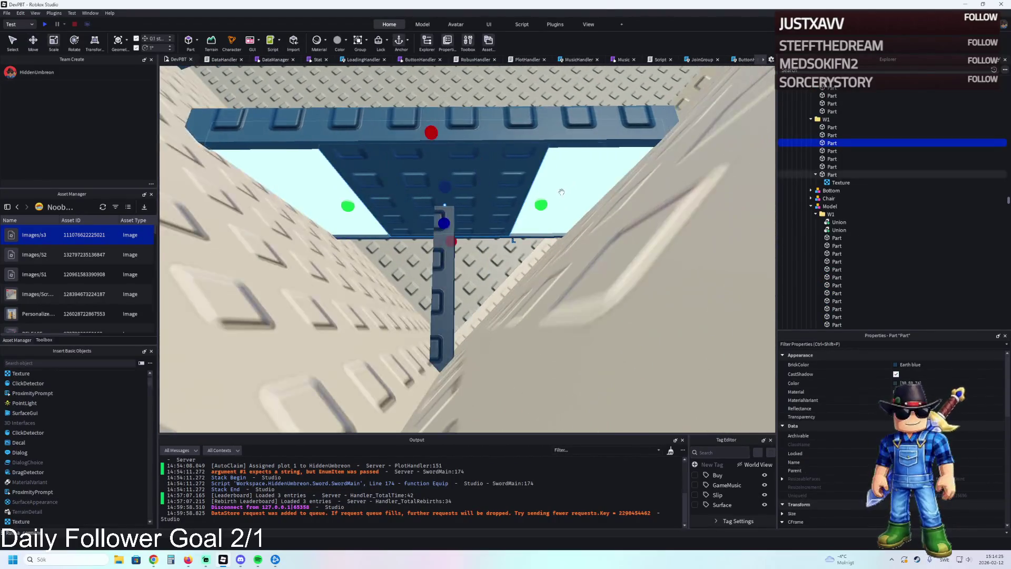
{"action": "left_click_drag", "start_coordinate": [557, 204], "coordinate": [614, 200]}
{"action": "key", "text": "f"}
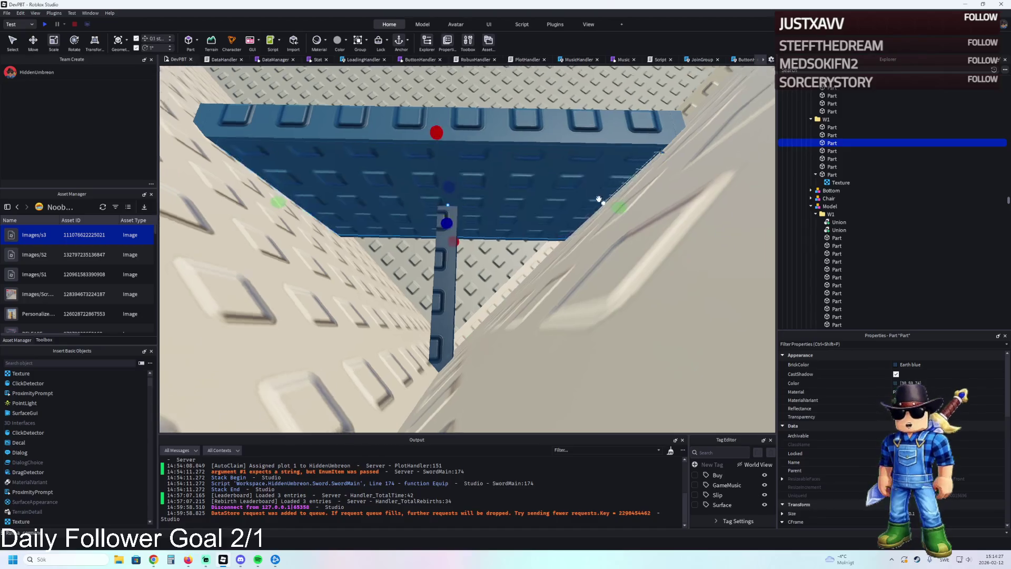
{"action": "scroll", "coordinate": [599, 199], "scroll_direction": "down", "scroll_amount": 10}
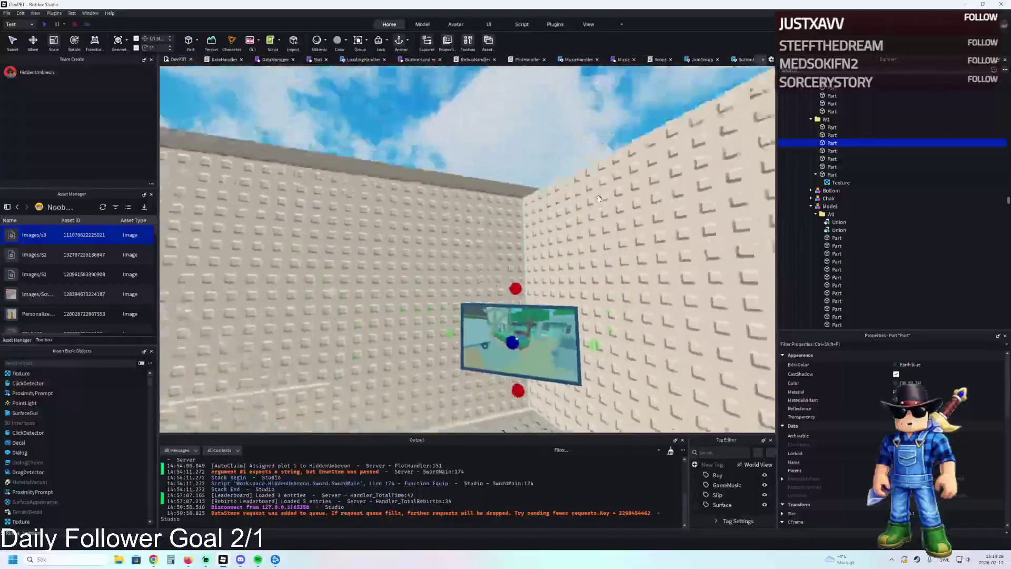
{"action": "left_click", "coordinate": [564, 181]}
Stretch the WBack frame piece wider
{"action": "key", "text": "a"}
{"action": "key", "text": "w"}
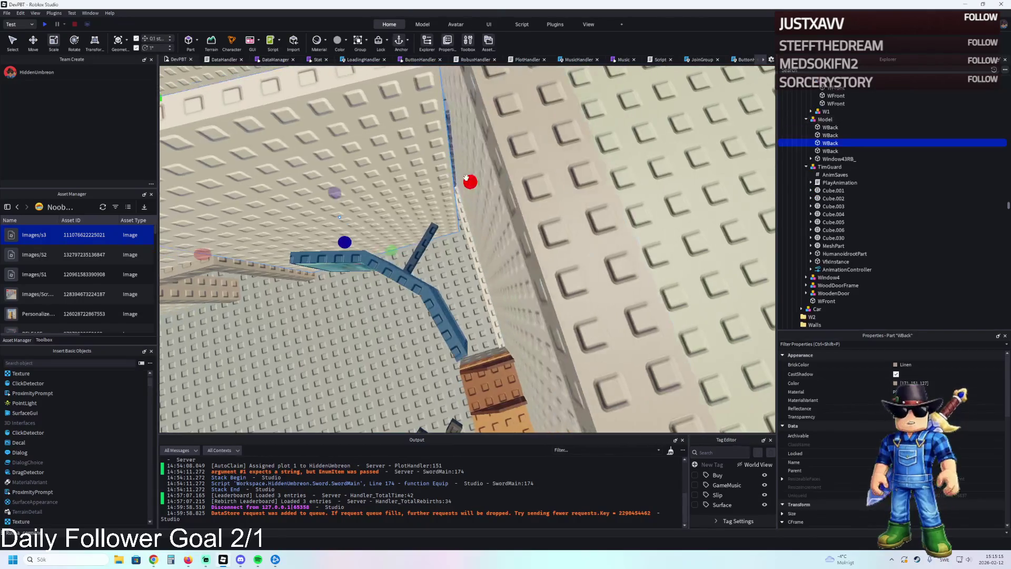
{"action": "left_click_drag", "start_coordinate": [469, 180], "coordinate": [483, 176]}
{"action": "key", "text": "w"}
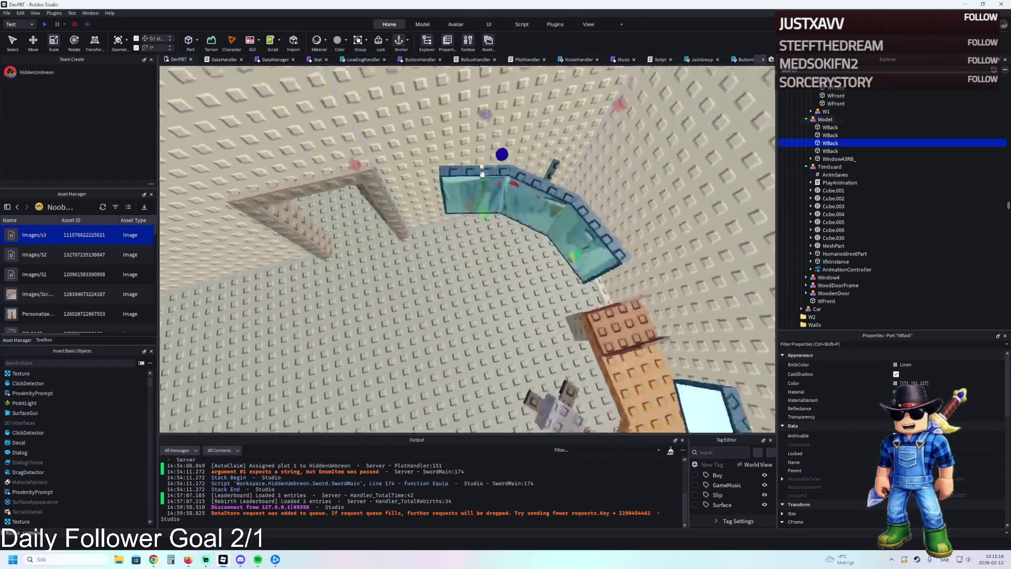
{"action": "key", "text": "s"}
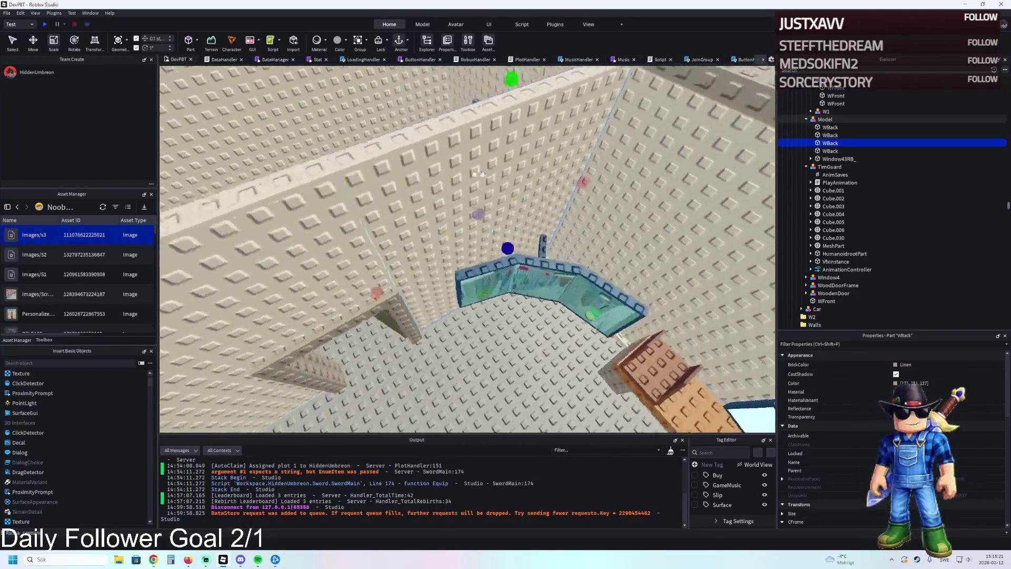
Select the whole W1 window group with the Move tool active
{"action": "left_click", "coordinate": [462, 275]}
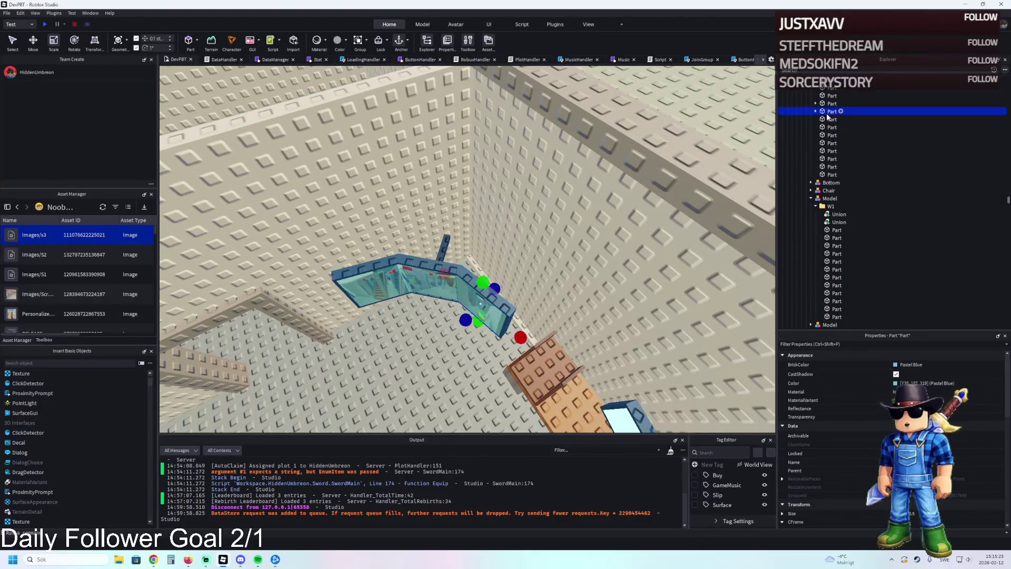
{"action": "left_click", "coordinate": [851, 144]}
{"action": "key", "text": "ctrl+2"}
Slide the W1 window about 3 studs along the wall
{"action": "key", "text": "f"}
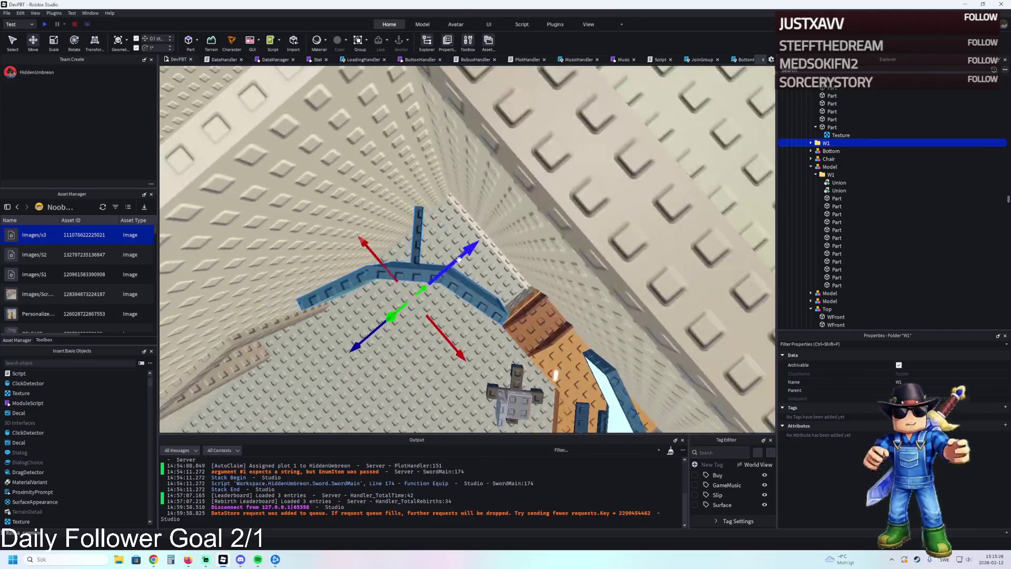
{"action": "left_click_drag", "start_coordinate": [468, 257], "coordinate": [499, 233]}
{"action": "scroll", "coordinate": [540, 318], "scroll_direction": "up", "scroll_amount": 2}
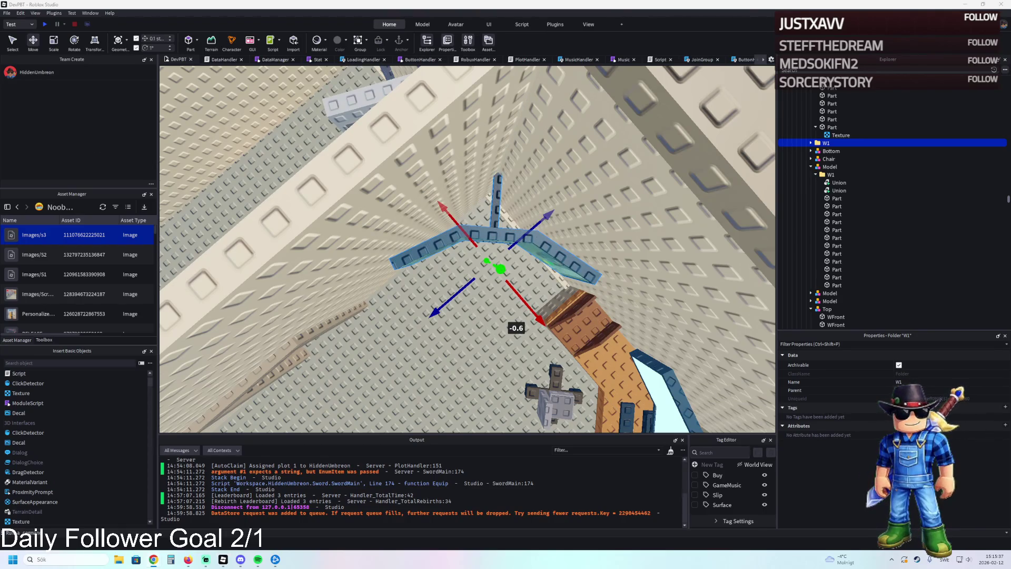
{"action": "left_click_drag", "start_coordinate": [330, 216], "coordinate": [331, 216]}
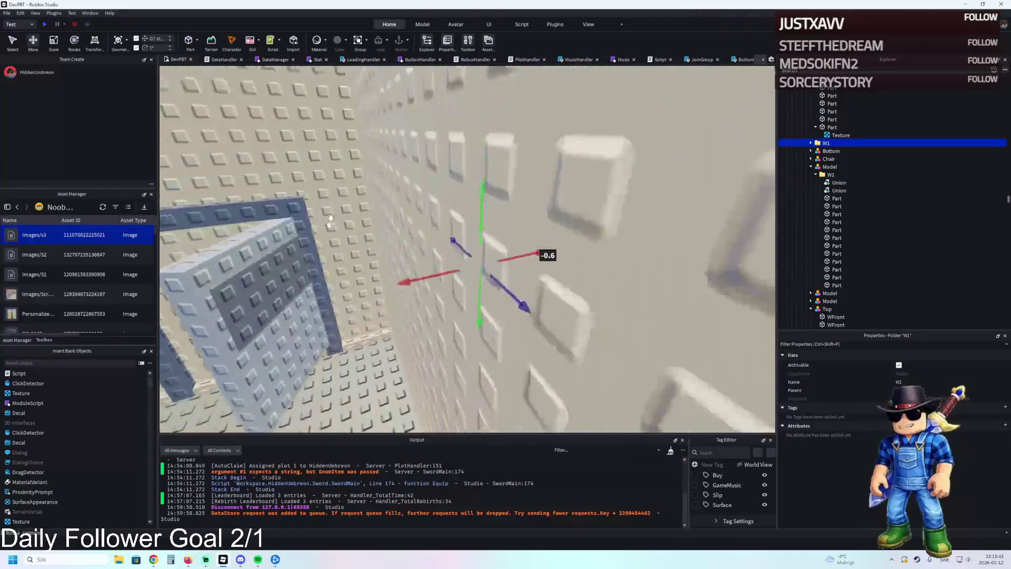
Check the new position by the doorway and select W1's left picture panel Part
{"action": "key", "text": "s"}
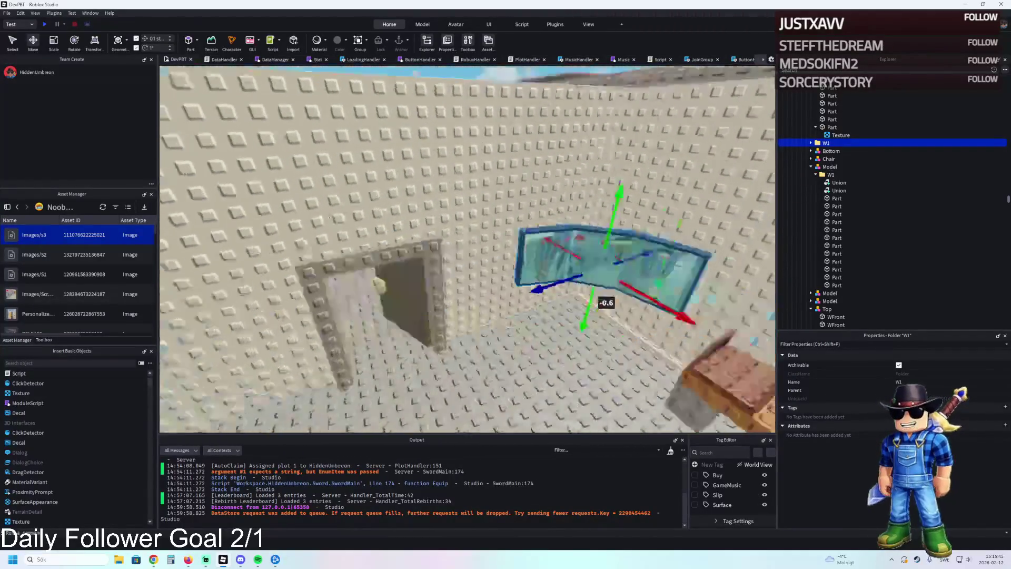
{"action": "key", "text": "w"}
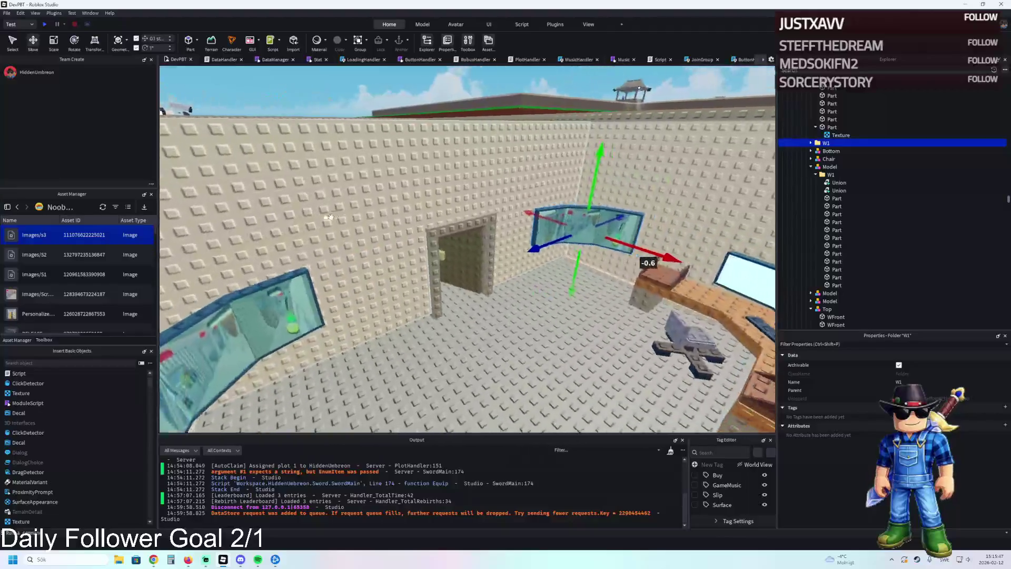
{"action": "key", "text": "s"}
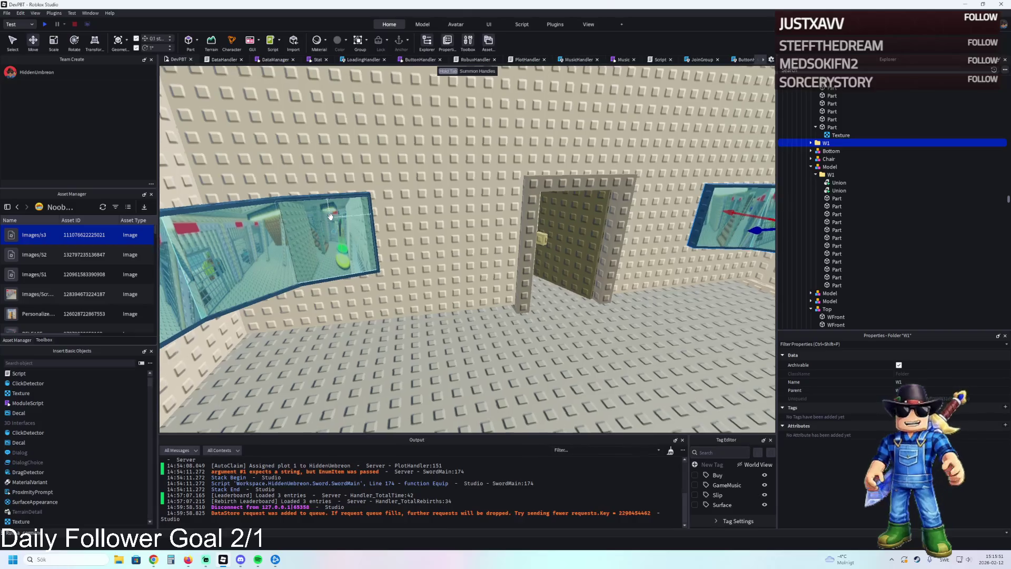
{"action": "key", "text": "f"}
{"action": "key", "text": "w"}
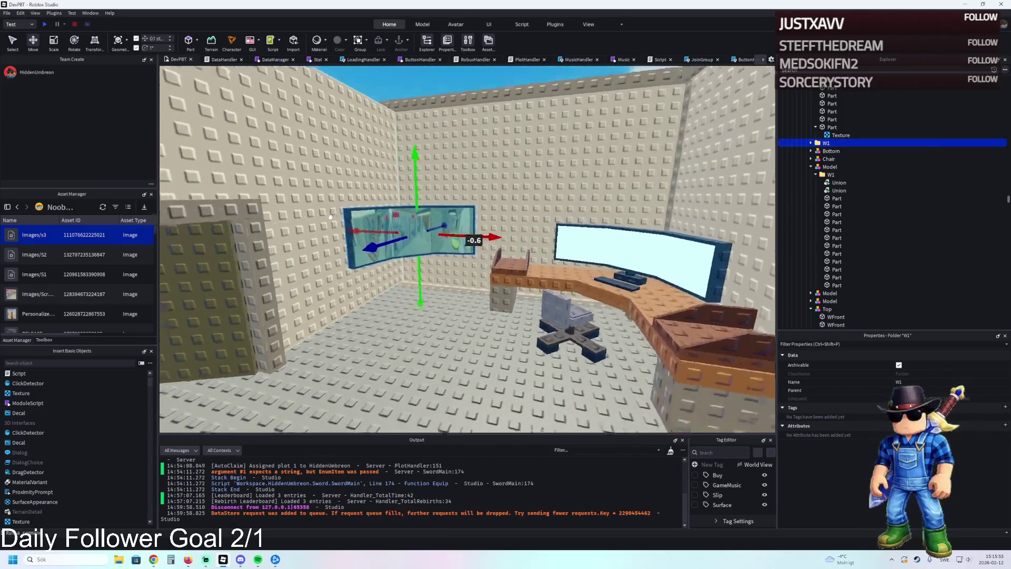
{"action": "key", "text": "s"}
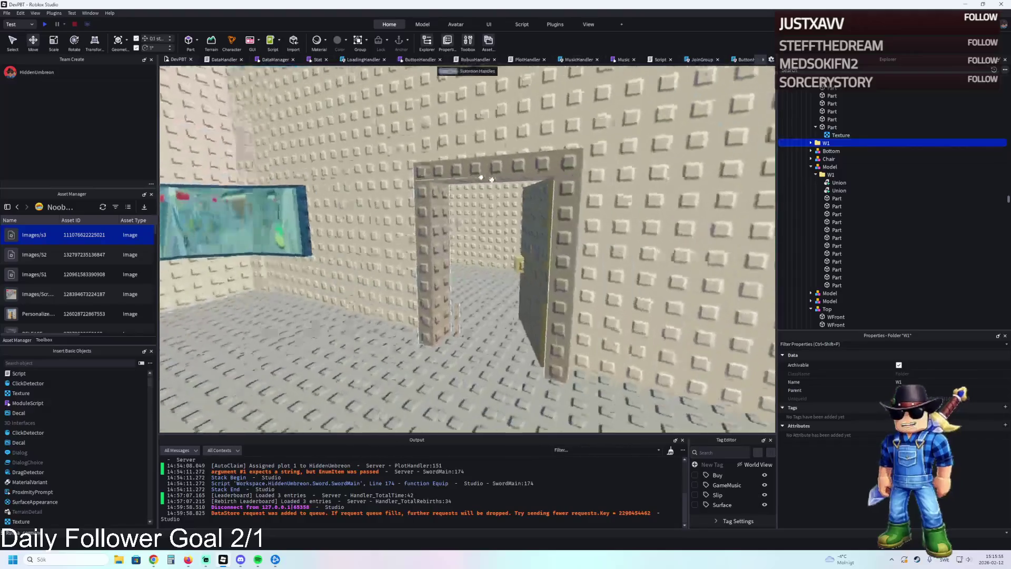
{"action": "key", "text": "a"}
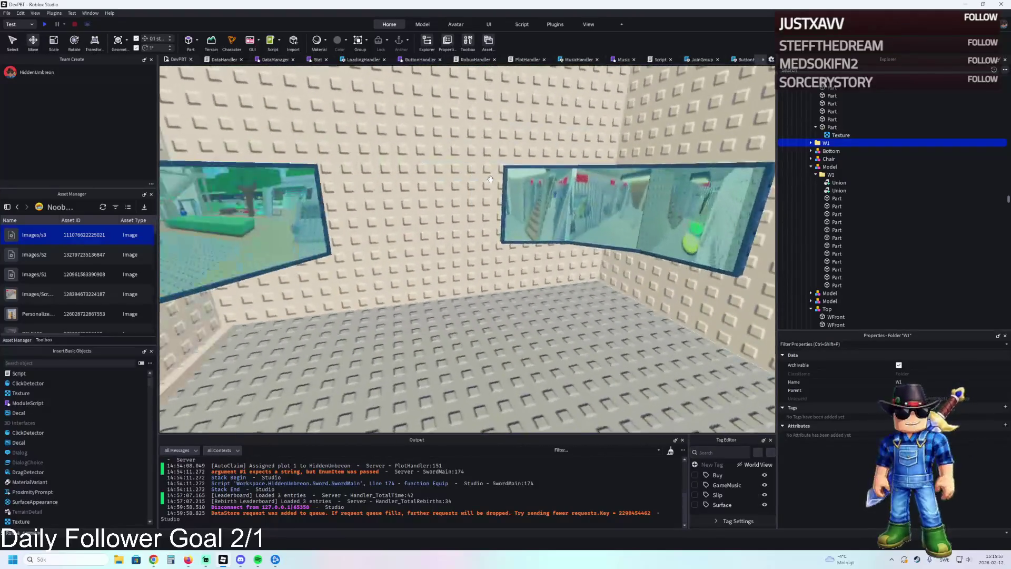
{"action": "left_click", "coordinate": [493, 180]}
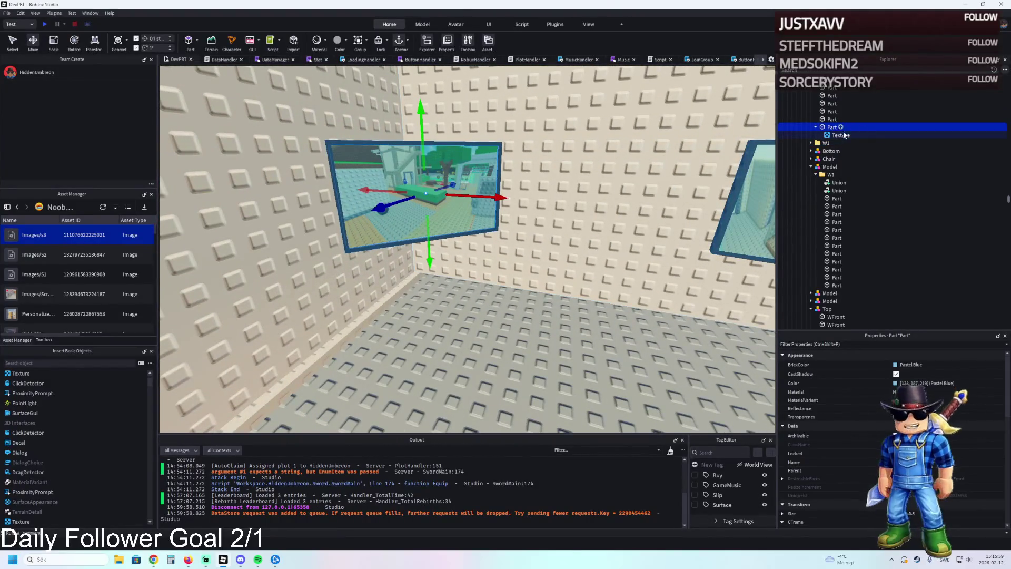
Select the picture panel part and open the Insert Object search, typing 'sc'
{"action": "left_click", "coordinate": [841, 134]}
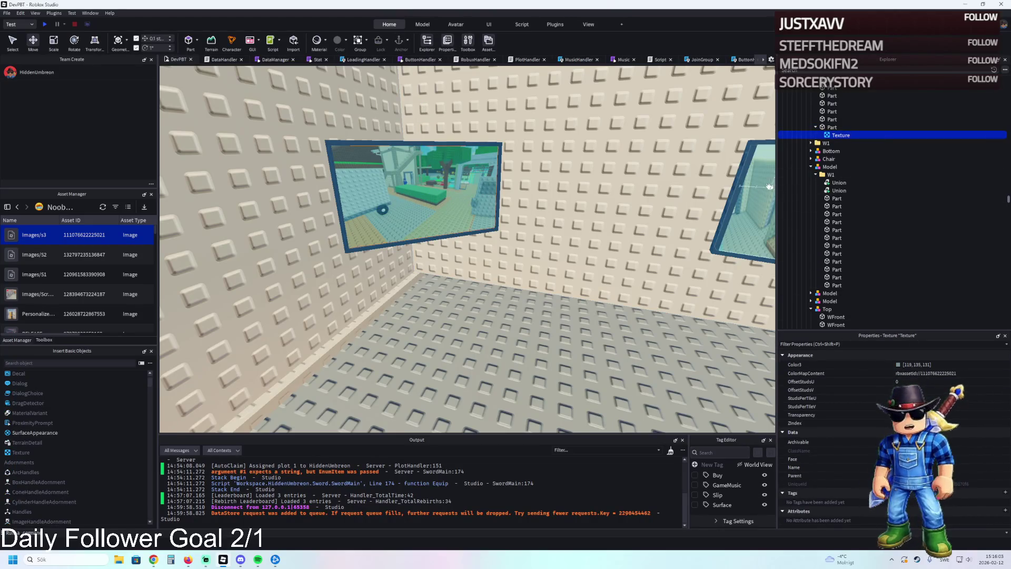
{"action": "key", "text": "d"}
{"action": "key", "text": "d"}
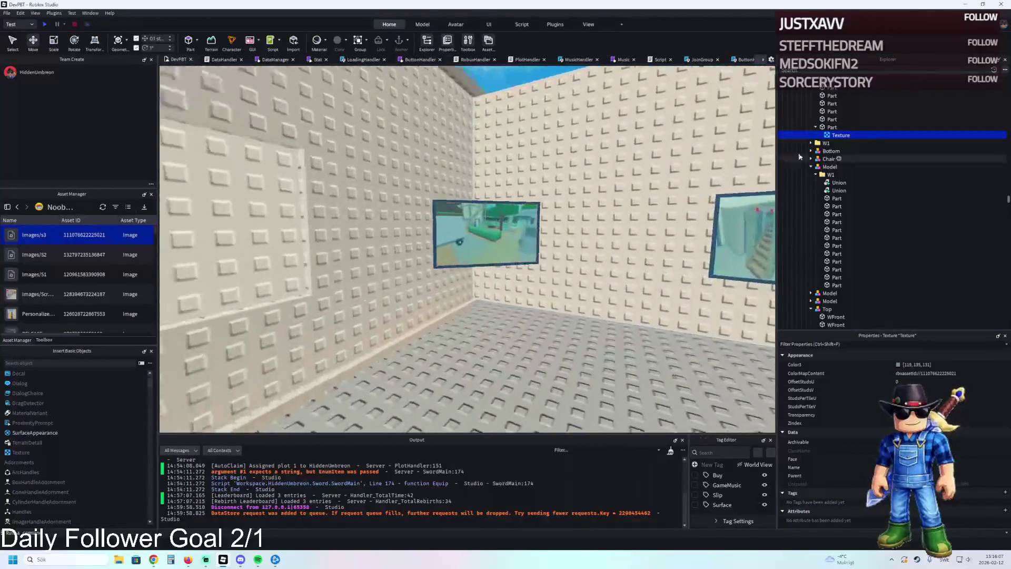
{"action": "left_click", "coordinate": [825, 128]}
{"action": "key", "text": "ctrl+i"}
{"action": "type", "text": "sc"}
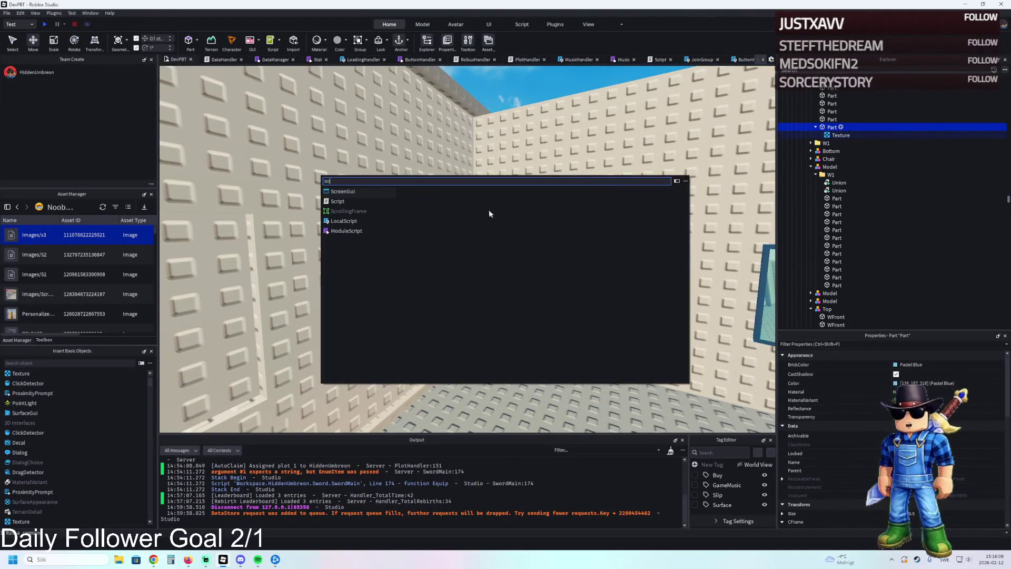
Insert a SurfaceGui into the picture part, move the Texture inside it, and set Face to Right
{"action": "key", "text": "BackSpace"}
{"action": "key", "text": "BackSpace"}
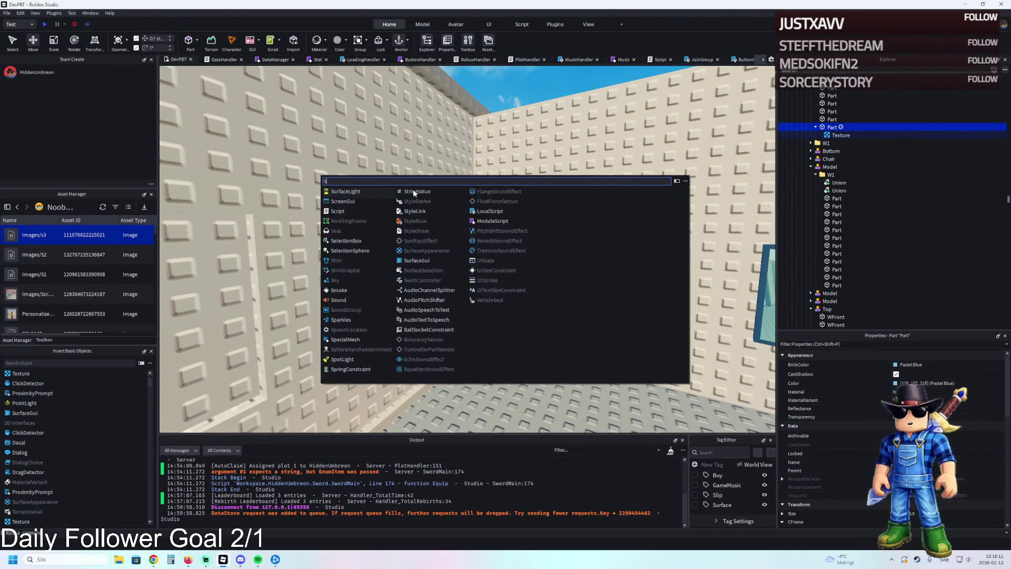
{"action": "type", "text": "sur"}
{"action": "left_click", "coordinate": [350, 211]}
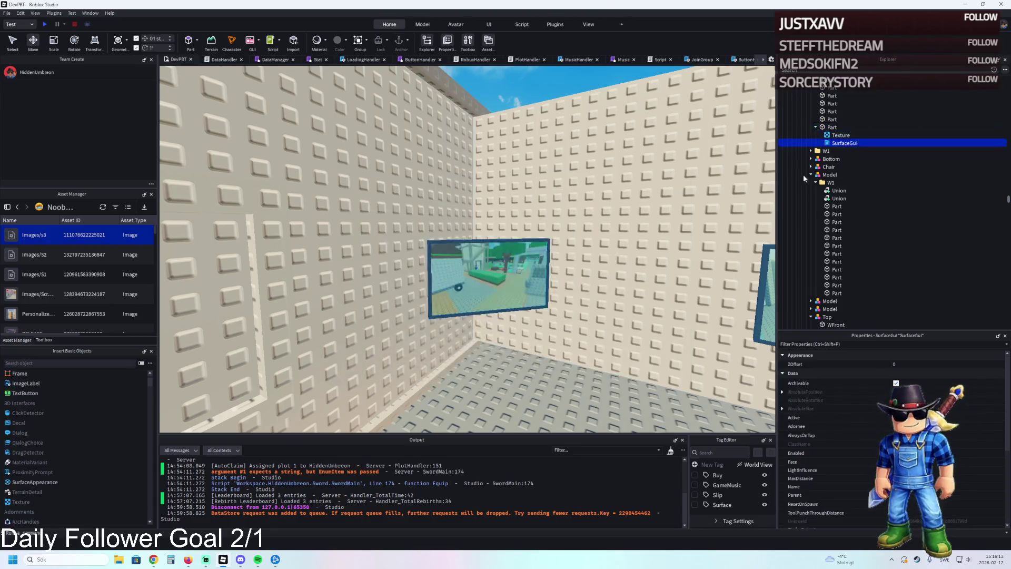
{"action": "left_click_drag", "start_coordinate": [840, 135], "coordinate": [837, 144]}
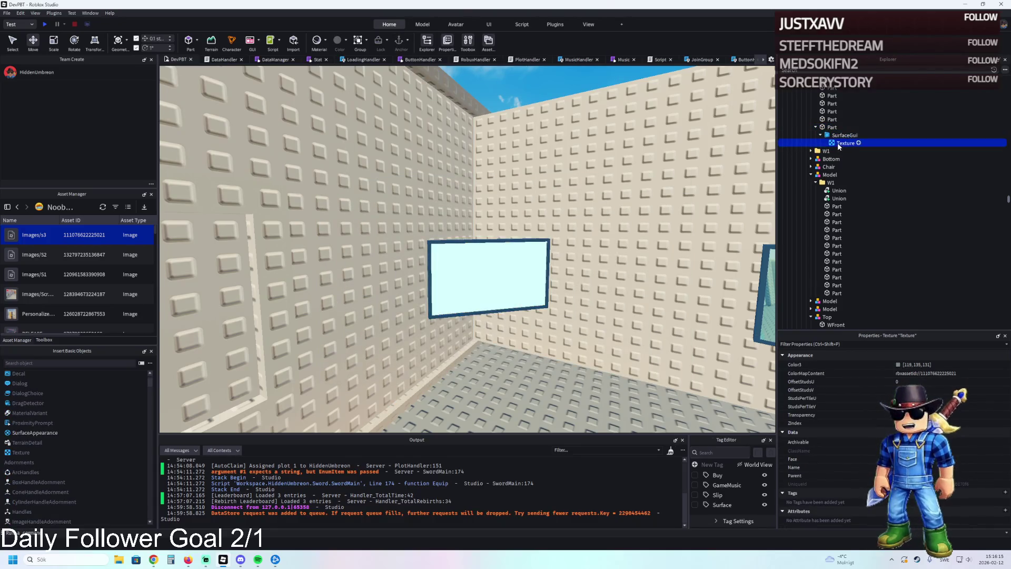
{"action": "left_click", "coordinate": [845, 134]}
{"action": "scroll", "coordinate": [947, 410], "scroll_direction": "down", "scroll_amount": 3}
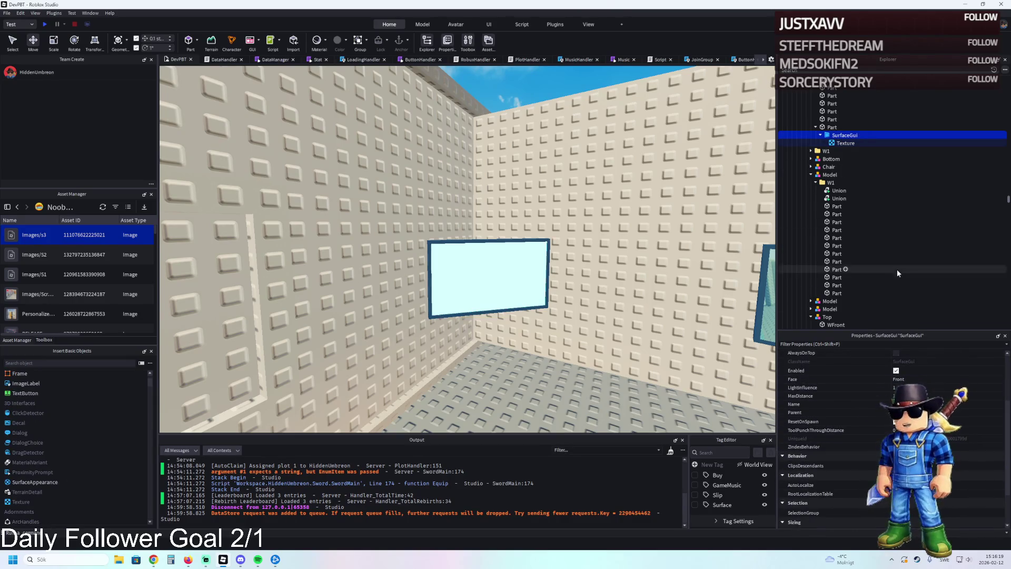
{"action": "left_click", "coordinate": [945, 377]}
{"action": "left_click", "coordinate": [944, 378]}
Check the Texture and SurfaceGui, then undo the SurfaceGui on the far-wall window
{"action": "scroll", "coordinate": [944, 378], "scroll_direction": "down", "scroll_amount": 4}
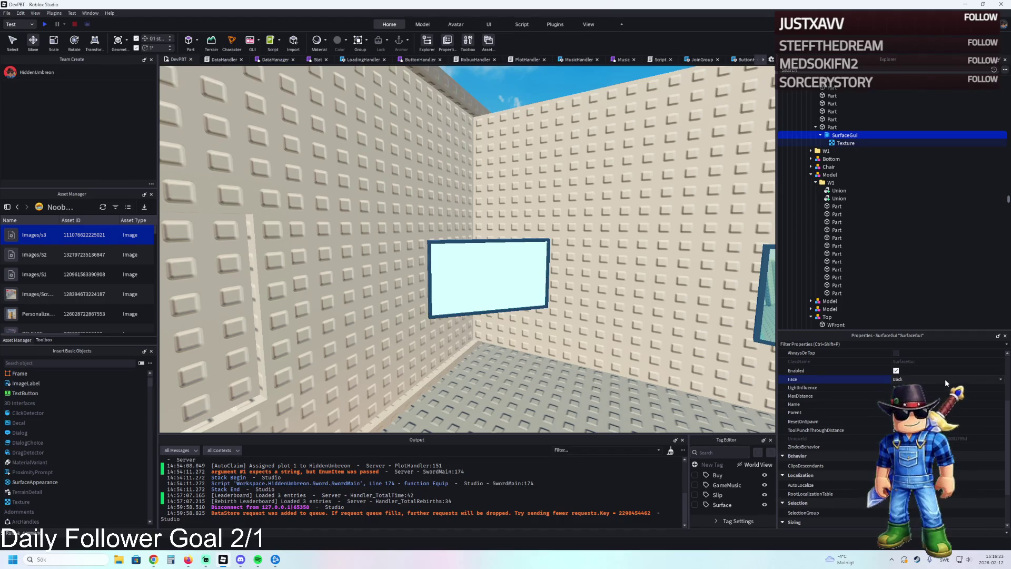
{"action": "left_click", "coordinate": [845, 142]}
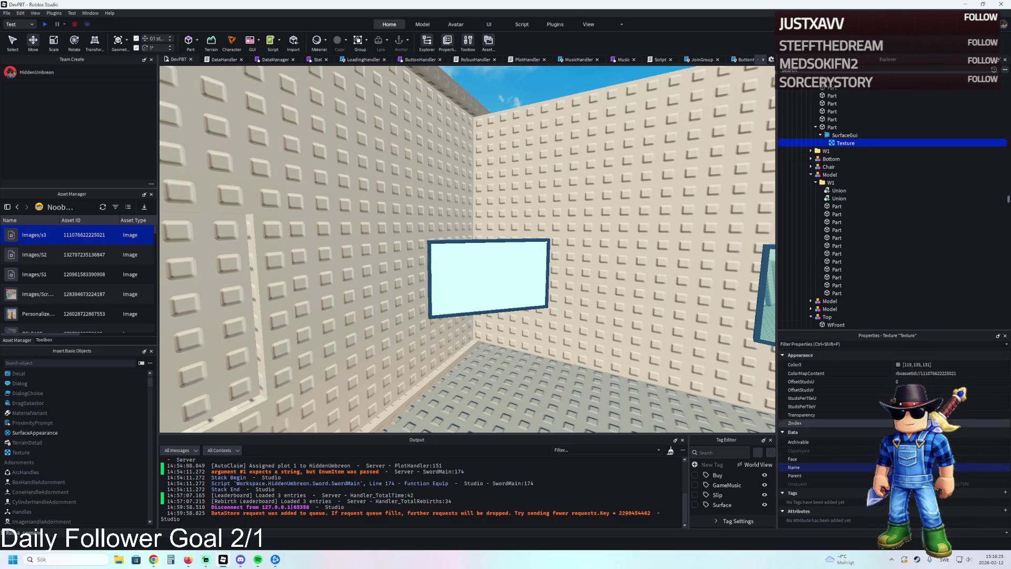
{"action": "left_click", "coordinate": [845, 135]}
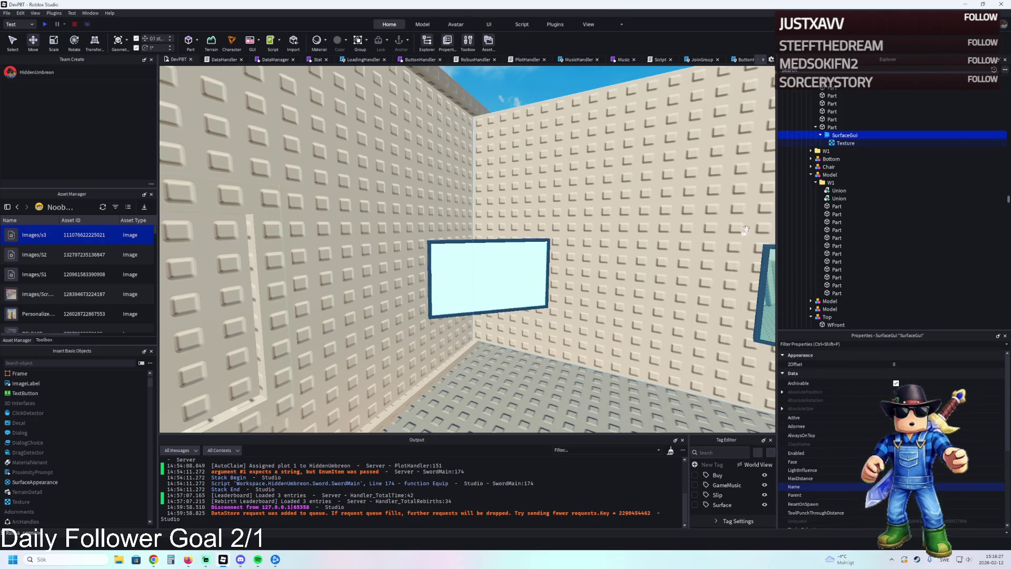
{"action": "left_click", "coordinate": [676, 219]}
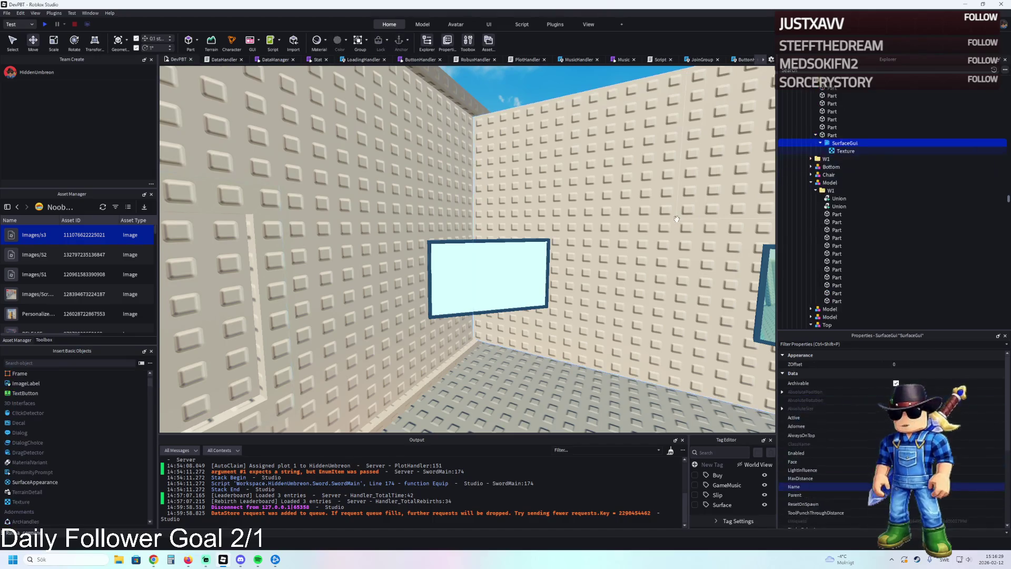
{"action": "key", "text": "ctrl+z"}
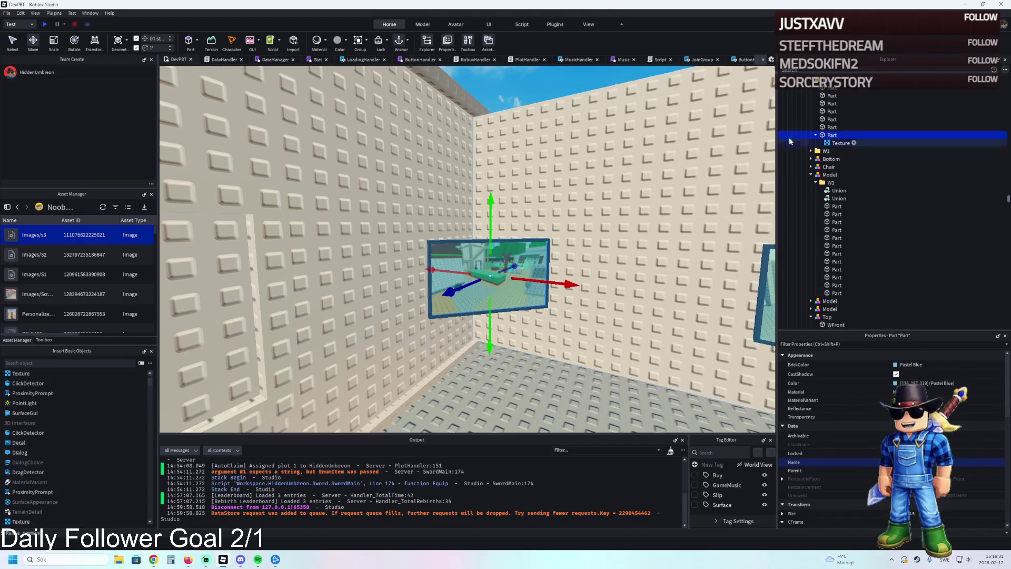
Back the view out to the desk and duplicate the screenshot window piece
{"action": "key", "text": "d"}
{"action": "key", "text": "s"}
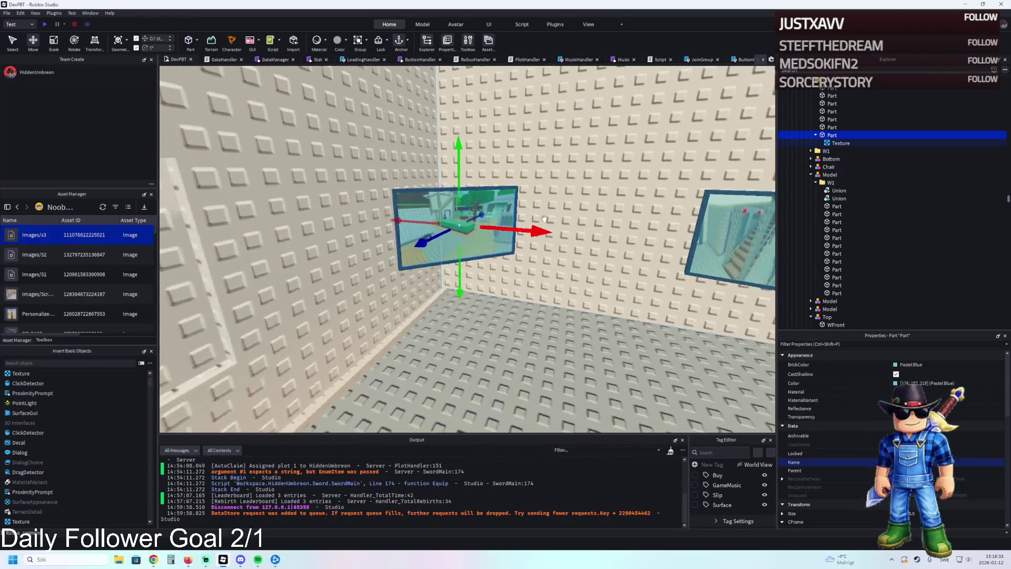
{"action": "key", "text": "f"}
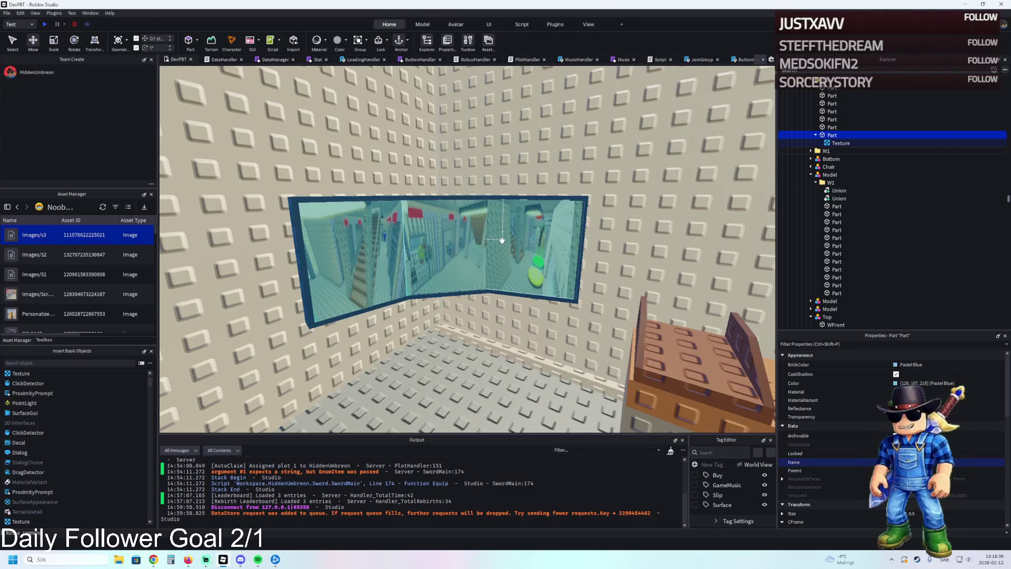
{"action": "key", "text": "s"}
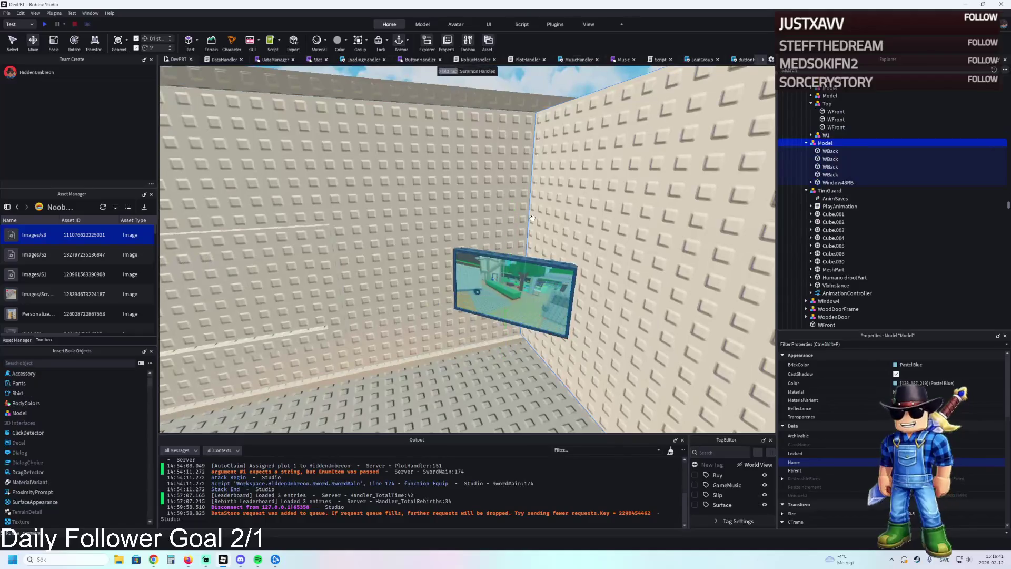
{"action": "key", "text": "s"}
{"action": "key", "text": "f"}
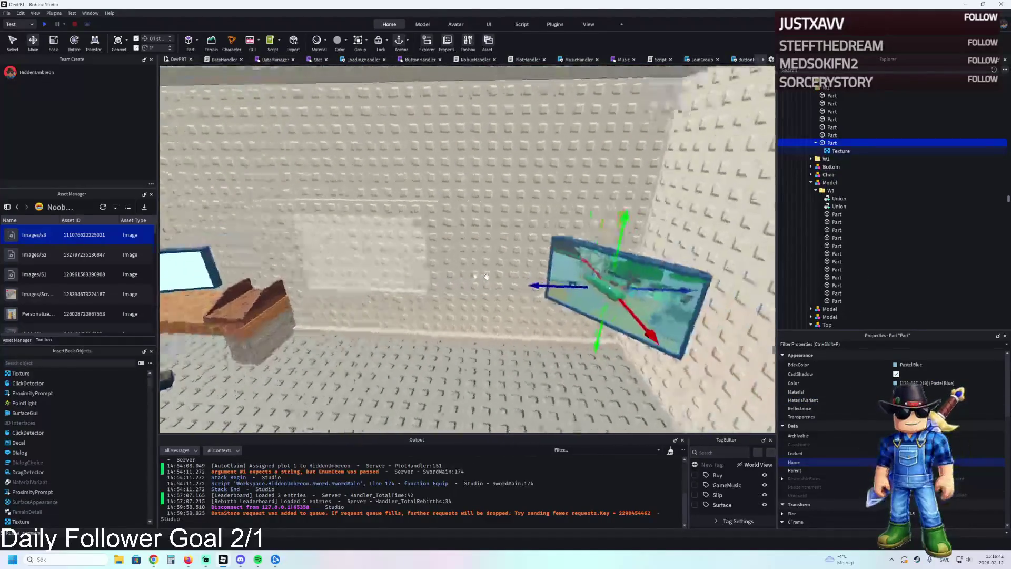
{"action": "key", "text": "ctrl+d"}
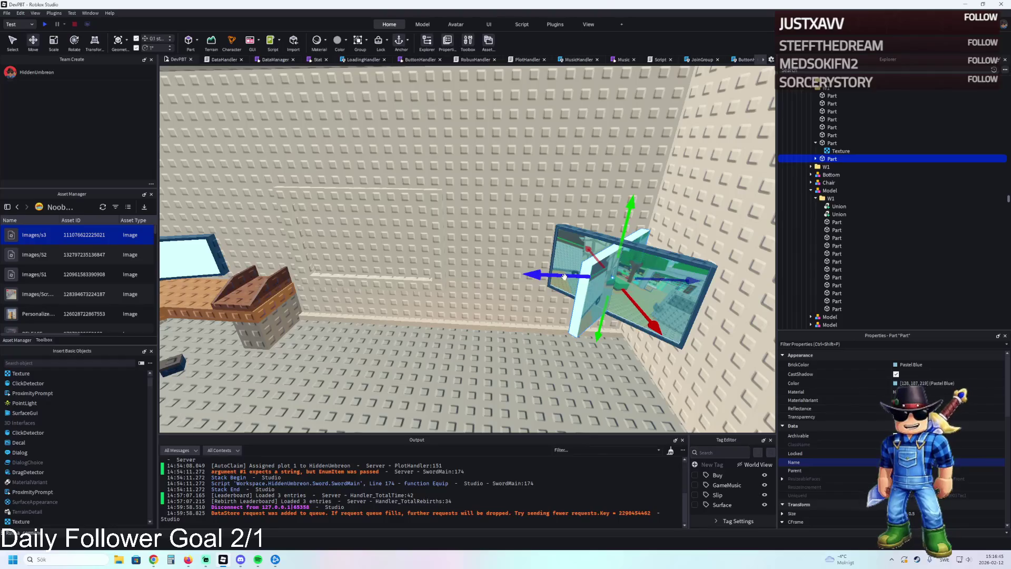
Slide the window copy over the desk and raise it just above the curved monitor
{"action": "left_click_drag", "start_coordinate": [564, 278], "coordinate": [400, 263]}
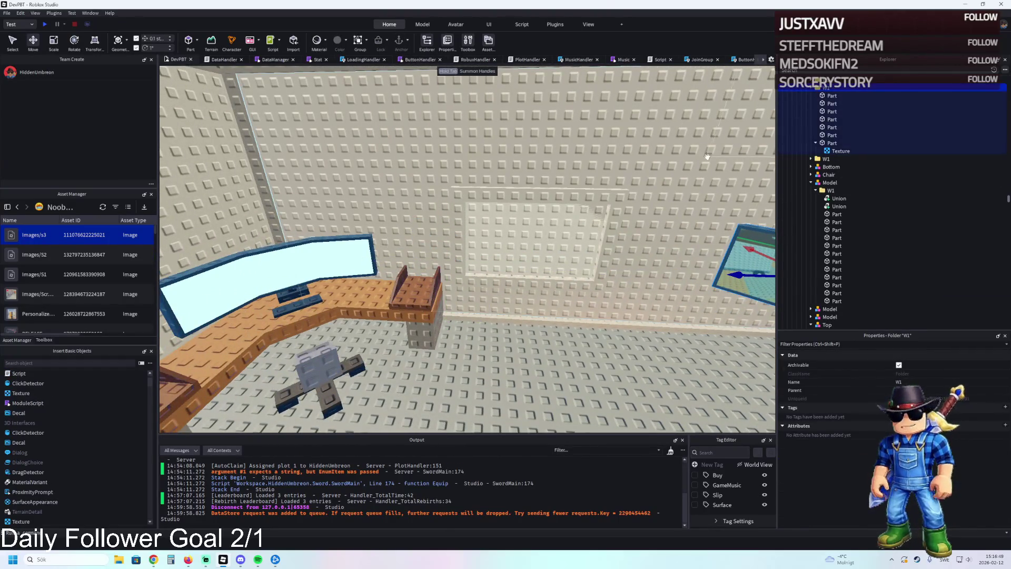
{"action": "key", "text": "f"}
{"action": "left_click", "coordinate": [535, 193]}
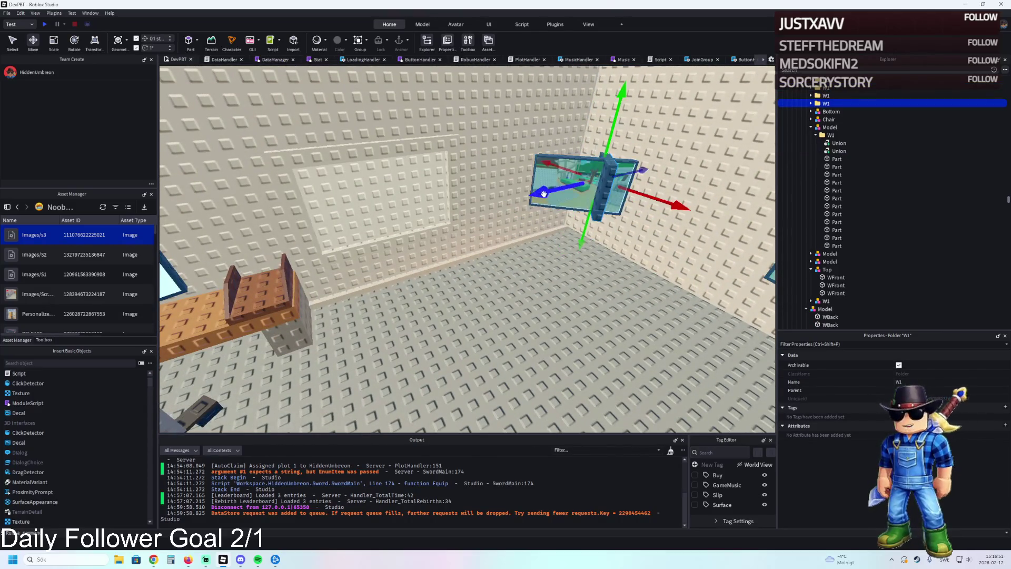
{"action": "left_click_drag", "start_coordinate": [544, 194], "coordinate": [295, 217]}
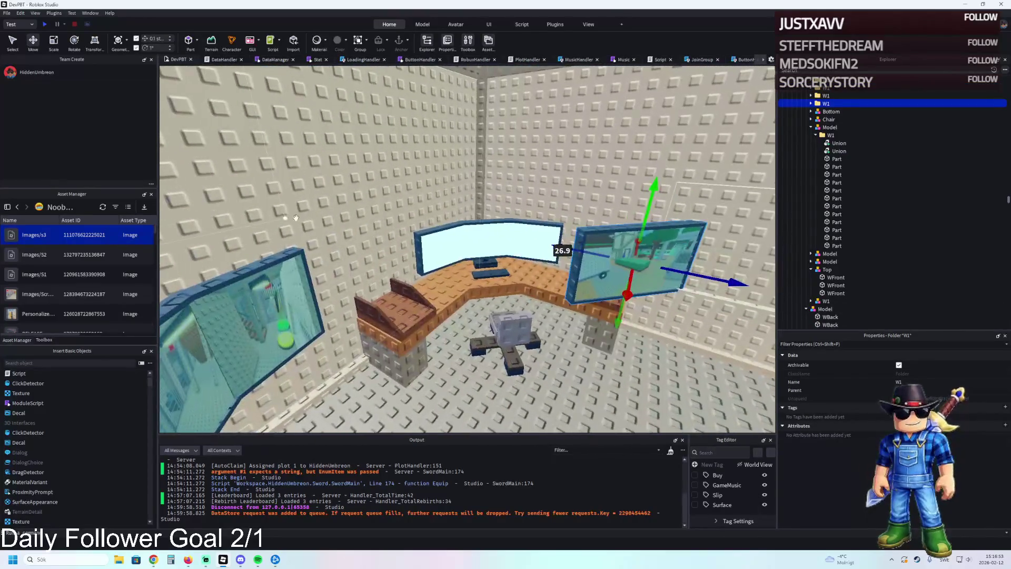
{"action": "mouse_move", "coordinate": [576, 247]}
{"action": "left_mouse_down"}
{"action": "mouse_move", "coordinate": [461, 211]}
{"action": "mouse_move", "coordinate": [443, 246]}
{"action": "mouse_move", "coordinate": [421, 247]}
{"action": "mouse_move", "coordinate": [441, 259]}
{"action": "left_mouse_up"}
{"action": "scroll", "coordinate": [461, 210], "scroll_direction": "up", "scroll_amount": 5}
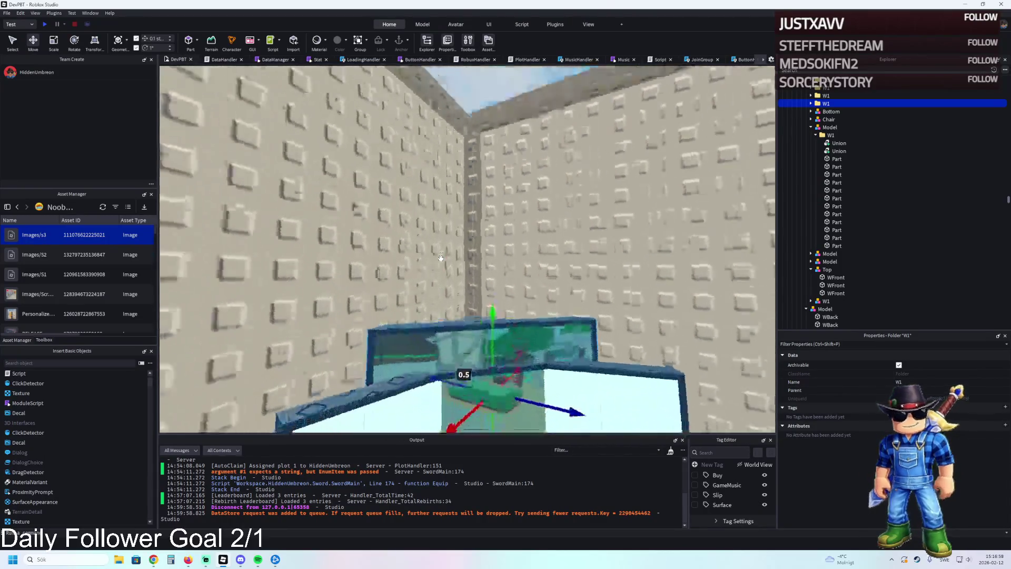
{"action": "scroll", "coordinate": [492, 328], "scroll_direction": "up", "scroll_amount": 5}
{"action": "mouse_move", "coordinate": [491, 327]}
{"action": "left_mouse_down"}
{"action": "mouse_move", "coordinate": [487, 240]}
{"action": "mouse_move", "coordinate": [485, 263]}
{"action": "left_mouse_up"}
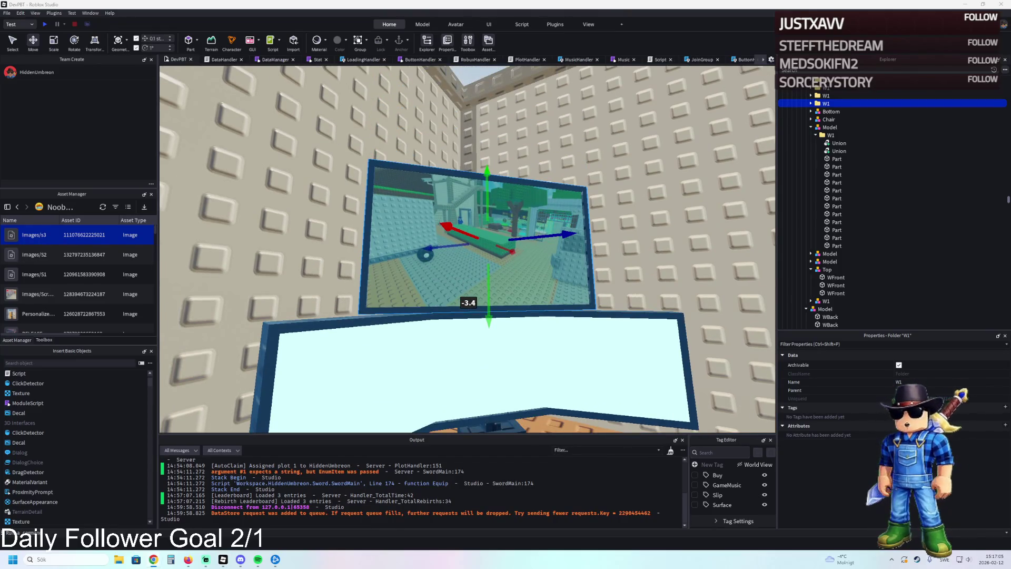
{"action": "scroll", "coordinate": [410, 262], "scroll_direction": "down", "scroll_amount": 5}
{"action": "scroll", "coordinate": [410, 262], "scroll_direction": "up", "scroll_amount": 5}
Bulk import Visitationroom.png and bring up options for the newly imported image
{"action": "scroll", "coordinate": [410, 262], "scroll_direction": "down", "scroll_amount": 5}
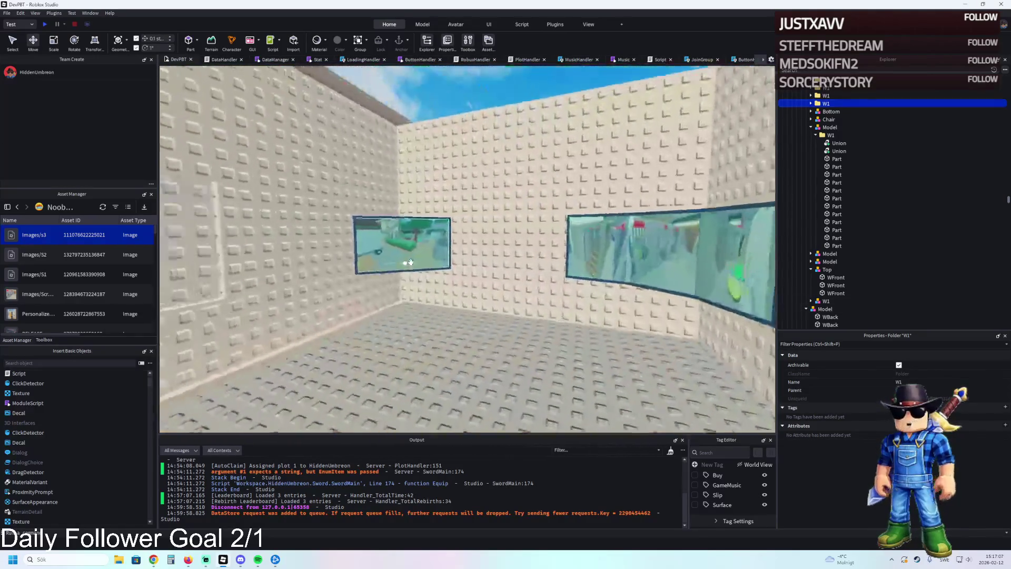
{"action": "scroll", "coordinate": [410, 262], "scroll_direction": "up", "scroll_amount": 5}
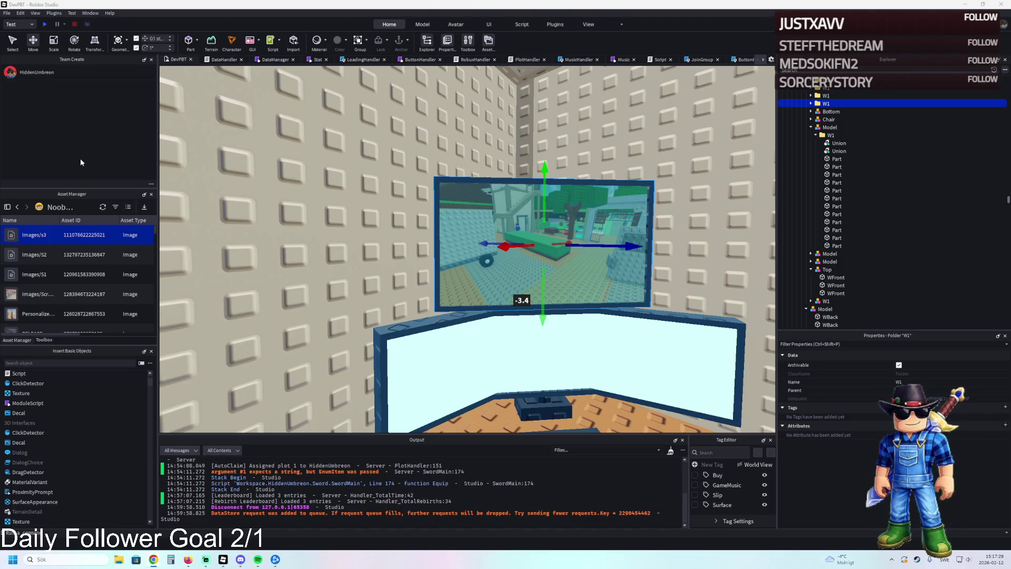
{"action": "right_click", "coordinate": [44, 235]}
Paste the Visitationroom image ID into the Texture of the window above the desk
{"action": "left_click", "coordinate": [58, 248]}
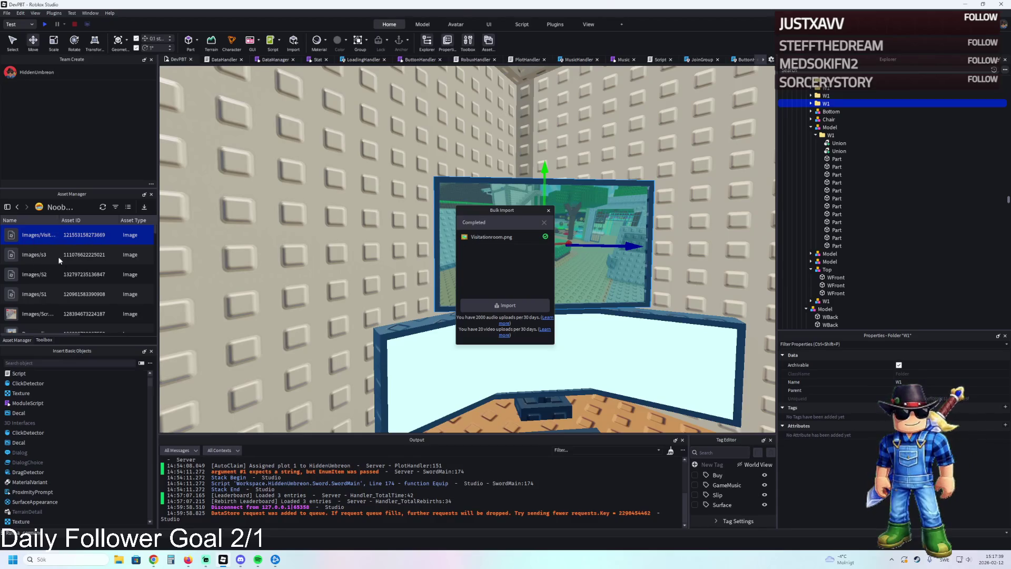
{"action": "left_click", "coordinate": [584, 203]}
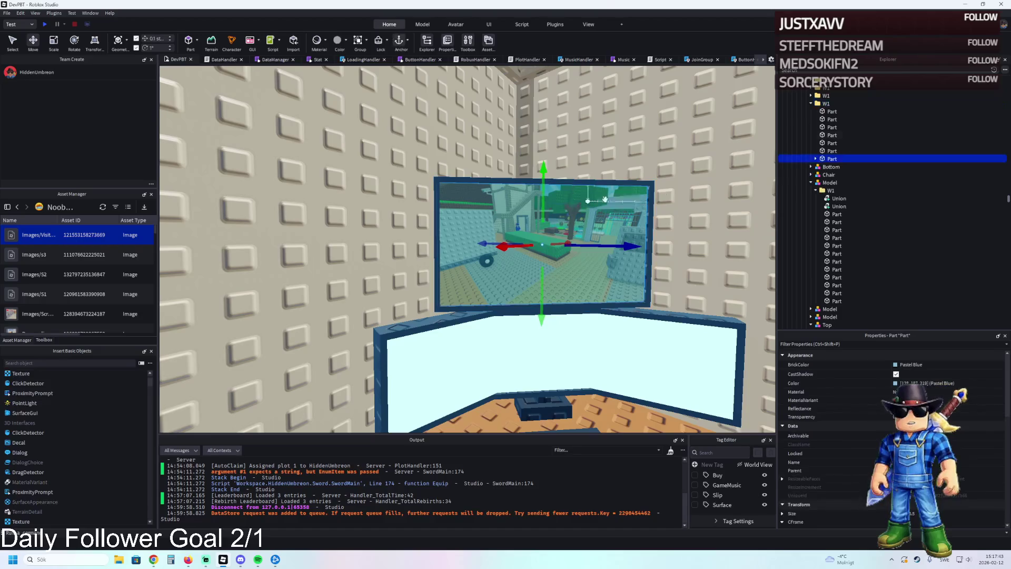
{"action": "left_click", "coordinate": [815, 158]}
{"action": "left_click", "coordinate": [841, 166]}
{"action": "left_click", "coordinate": [974, 374]}
{"action": "key", "text": "ctrl+v"}
{"action": "key", "text": "Return"}
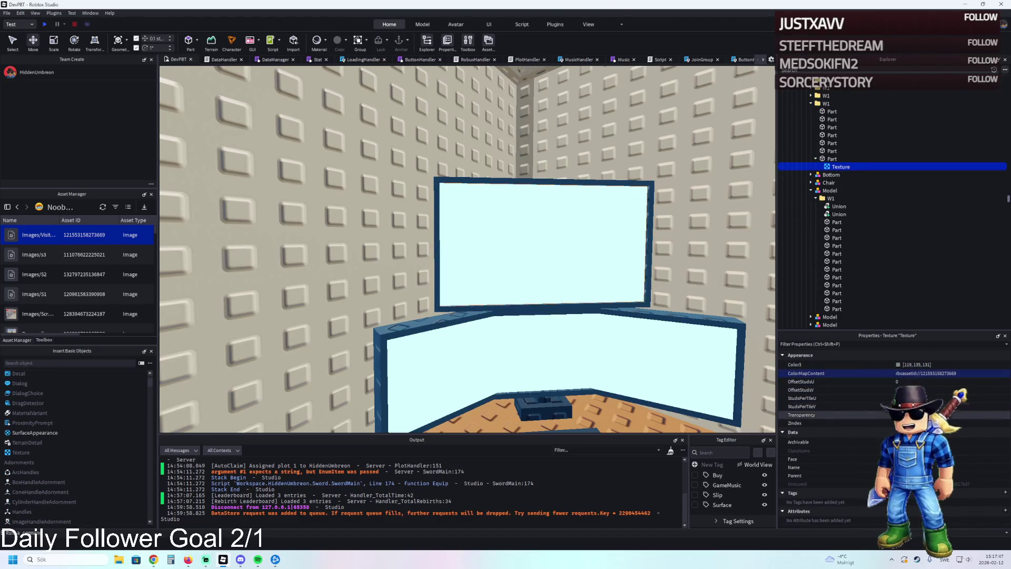
{"action": "left_click", "coordinate": [801, 415]}
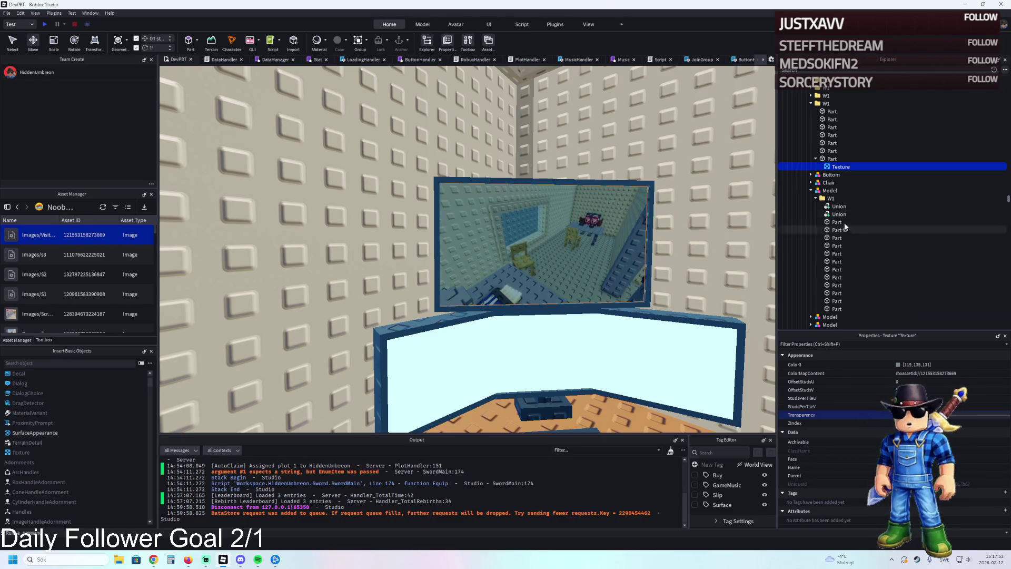
Brighten the Visitationroom texture tint to [225, 255, 248]
{"action": "left_click", "coordinate": [896, 367]}
{"action": "left_click_drag", "start_coordinate": [597, 246], "coordinate": [593, 210]}
{"action": "left_click", "coordinate": [557, 348]}
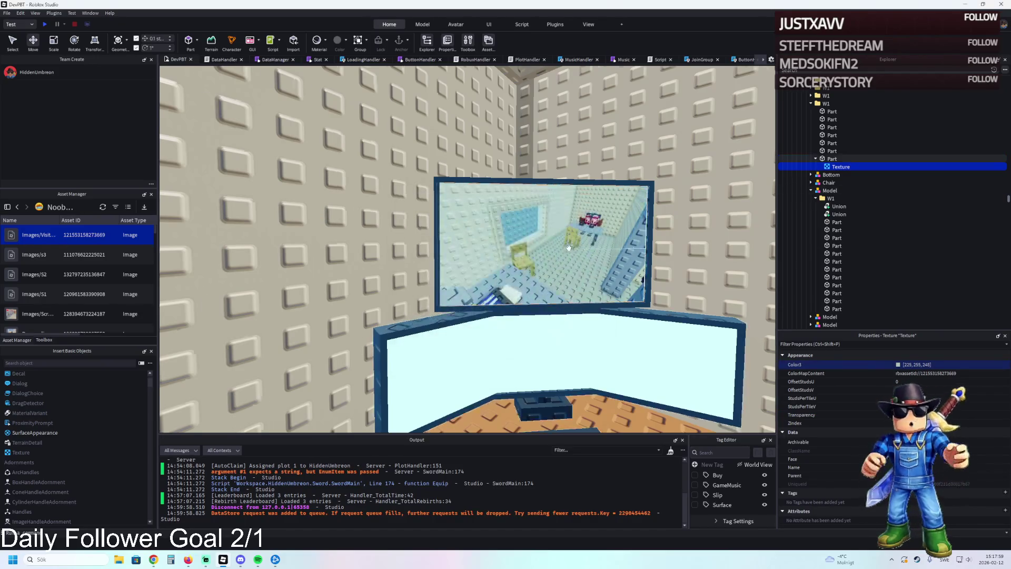
Select the three curved window panels and set their colour to white
{"action": "key", "text": "a"}
{"action": "left_click", "coordinate": [267, 338]}
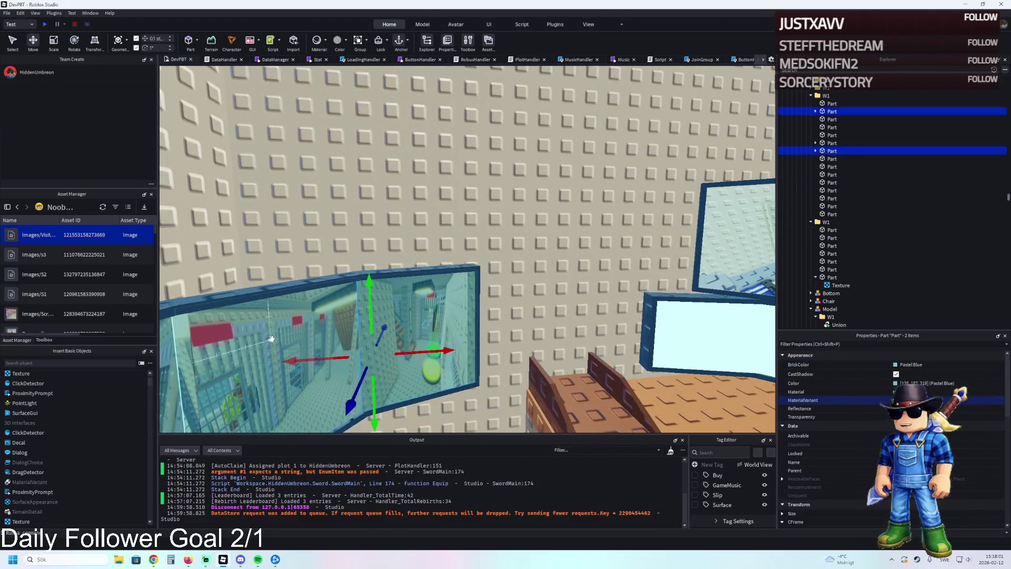
{"action": "left_click", "coordinate": [831, 143], "text": "ctrl"}
{"action": "key", "text": "f"}
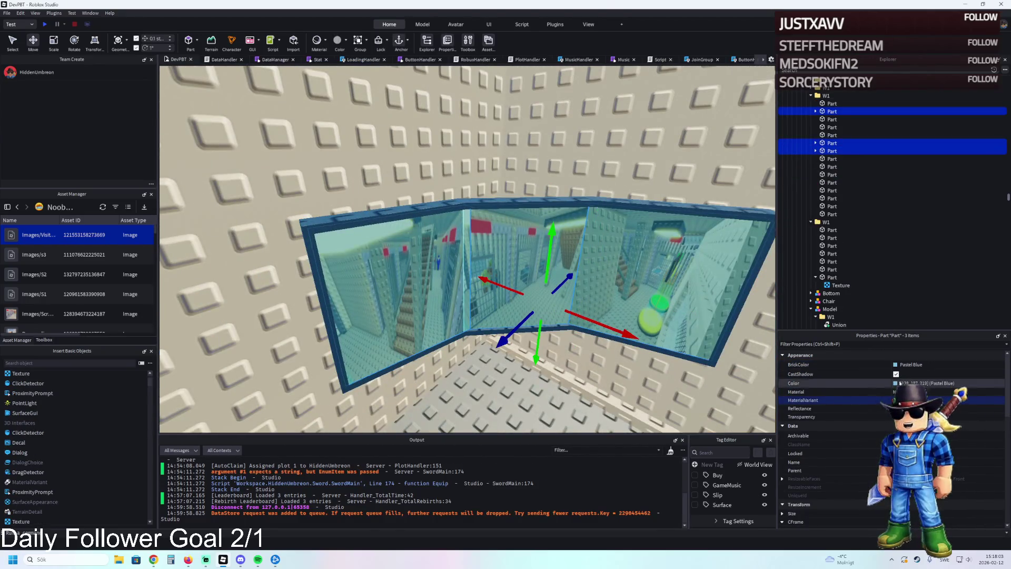
{"action": "left_click", "coordinate": [906, 364]}
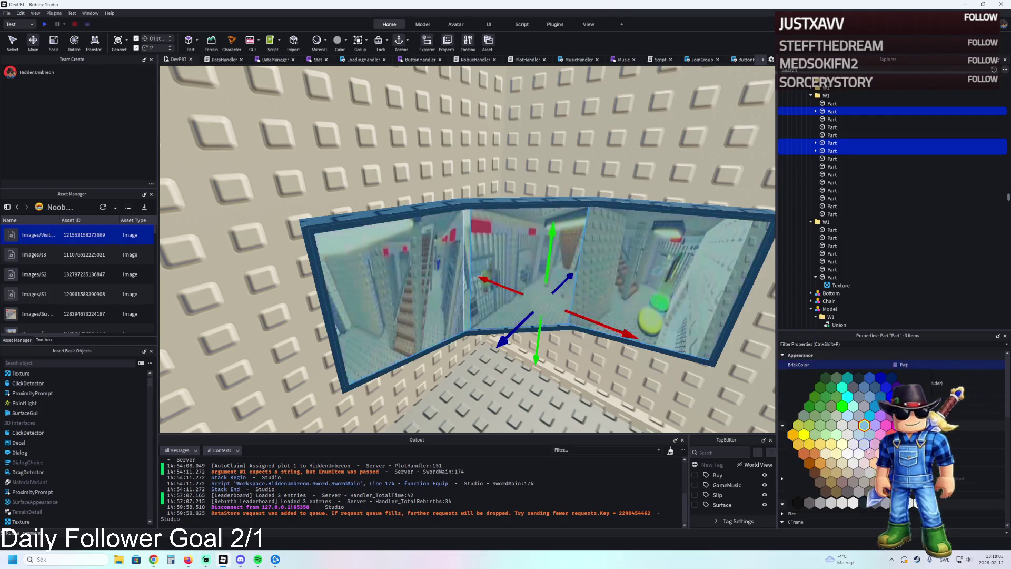
{"action": "left_click", "coordinate": [853, 452]}
Undo the white panels, then brighten the tint on all three panel textures
{"action": "key", "text": "ctrl+z"}
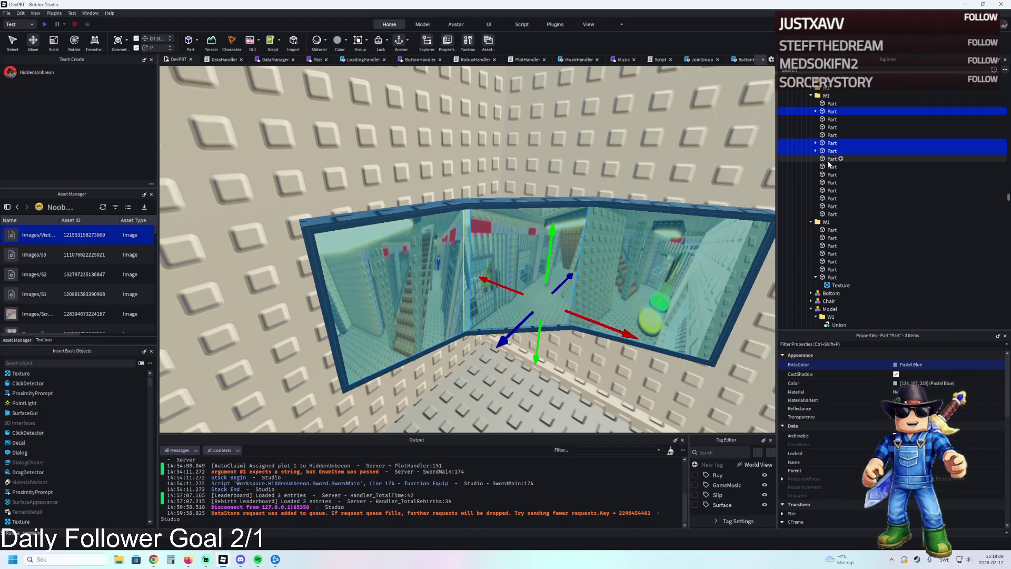
{"action": "left_click", "coordinate": [815, 150]}
{"action": "left_click", "coordinate": [822, 151]}
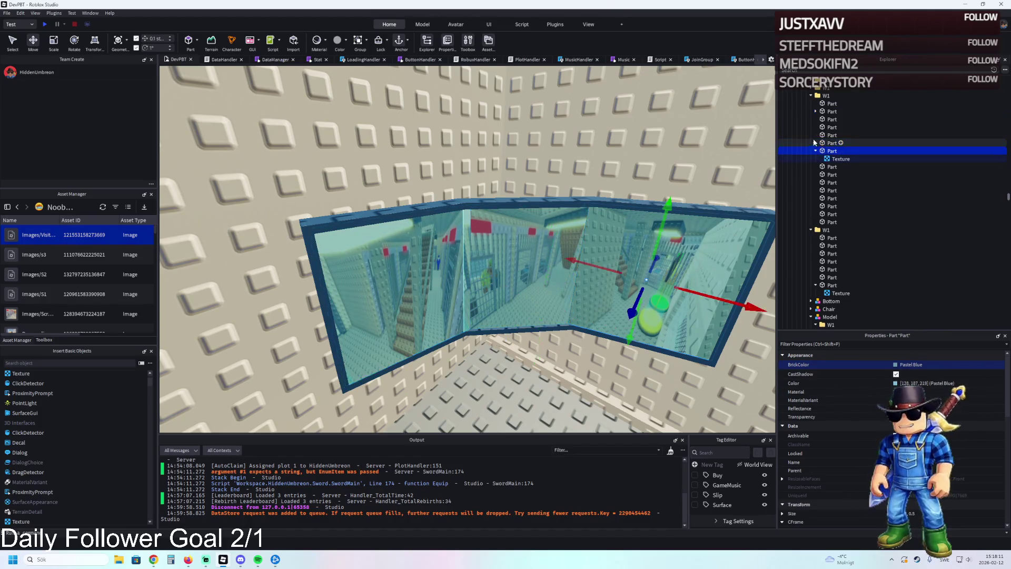
{"action": "left_click", "coordinate": [841, 158]}
{"action": "left_click", "coordinate": [841, 158], "text": "ctrl"}
{"action": "left_click", "coordinate": [841, 174], "text": "ctrl"}
{"action": "left_click", "coordinate": [898, 365]}
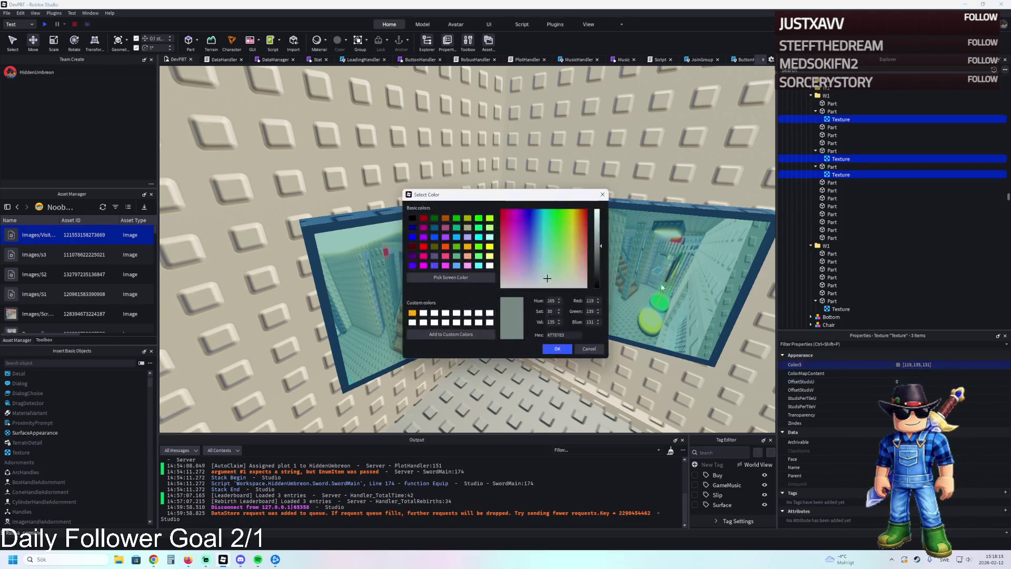
{"action": "mouse_move", "coordinate": [500, 194]}
{"action": "left_mouse_down"}
{"action": "mouse_move", "coordinate": [458, 231]}
{"action": "mouse_move", "coordinate": [448, 336]}
{"action": "left_mouse_up"}
{"action": "left_click", "coordinate": [549, 388]}
{"action": "left_click_drag", "start_coordinate": [548, 389], "coordinate": [548, 363]}
{"action": "left_click", "coordinate": [504, 491]}
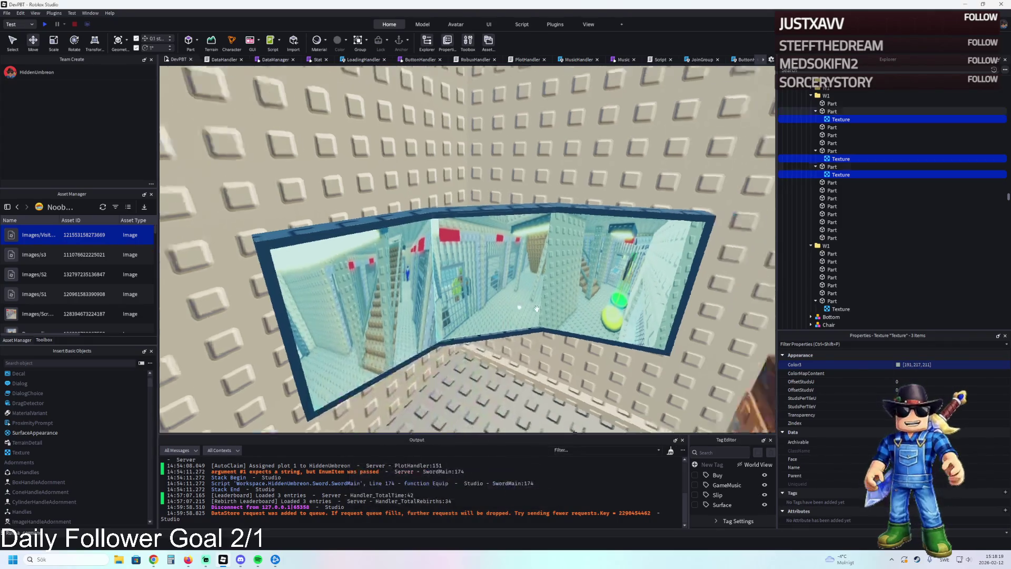
Reselect the curved window's three panel textures and brighten their tint further
{"action": "left_click", "coordinate": [594, 264]}
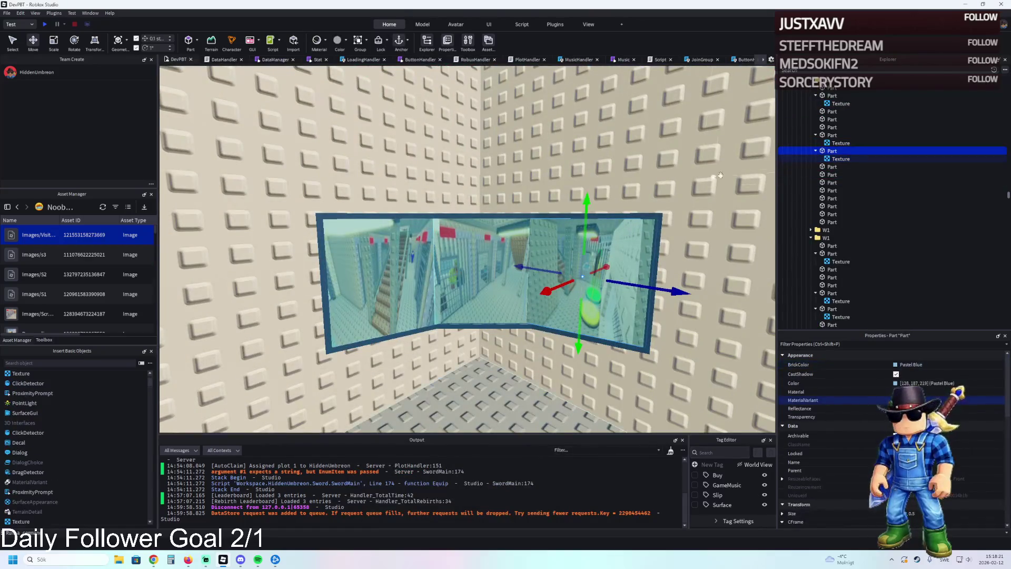
{"action": "left_click", "coordinate": [841, 158]}
{"action": "left_click", "coordinate": [840, 103], "text": "ctrl"}
{"action": "left_click", "coordinate": [841, 143], "text": "ctrl"}
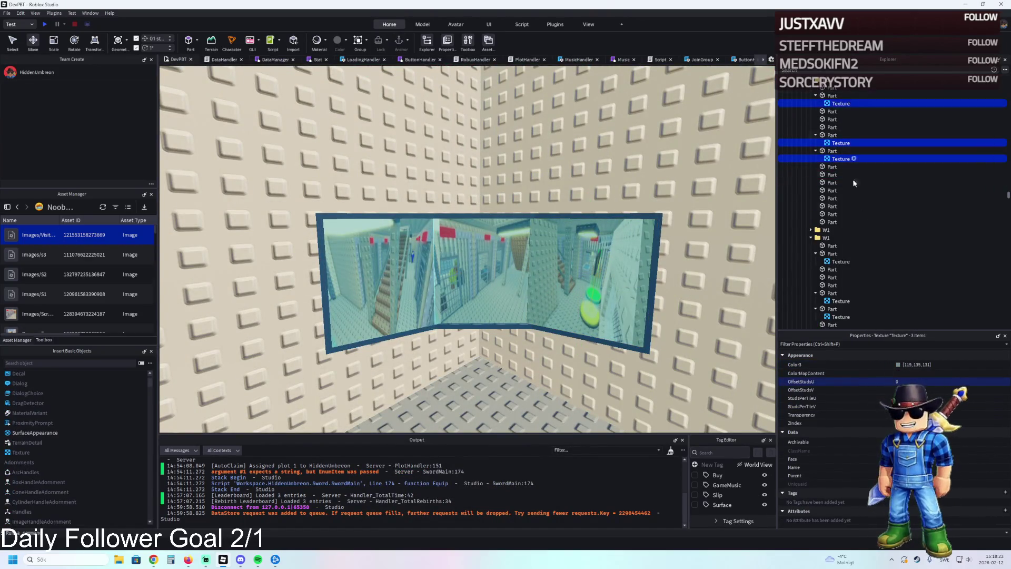
{"action": "left_click", "coordinate": [898, 364]}
{"action": "left_click_drag", "start_coordinate": [535, 202], "coordinate": [483, 344]}
{"action": "left_click_drag", "start_coordinate": [546, 390], "coordinate": [546, 366]}
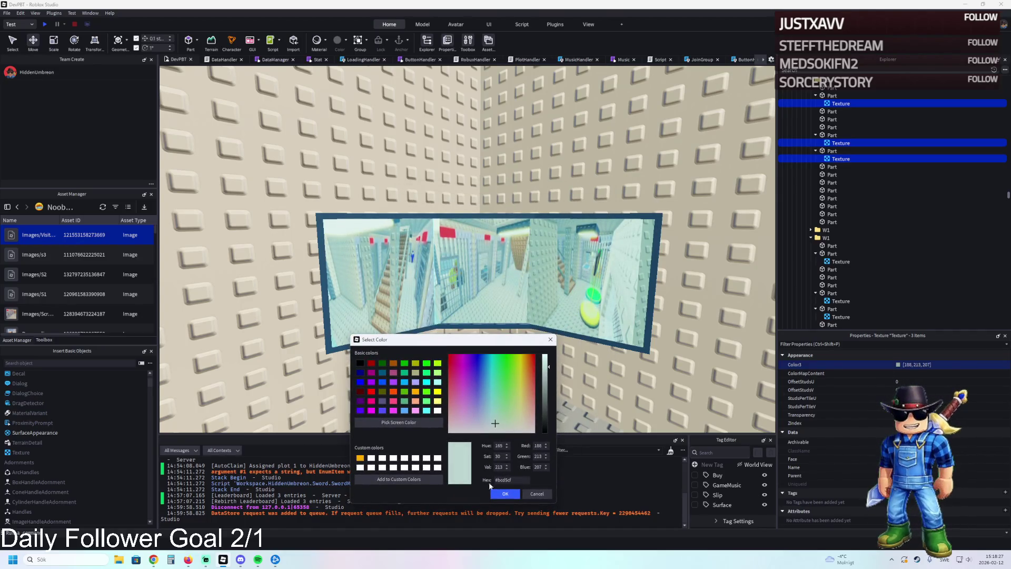
{"action": "left_click", "coordinate": [505, 493]}
Set the wall picture's texture tint to 203, 230, 223
{"action": "scroll", "coordinate": [463, 237], "scroll_direction": "down", "scroll_amount": 5}
{"action": "left_click", "coordinate": [443, 242]}
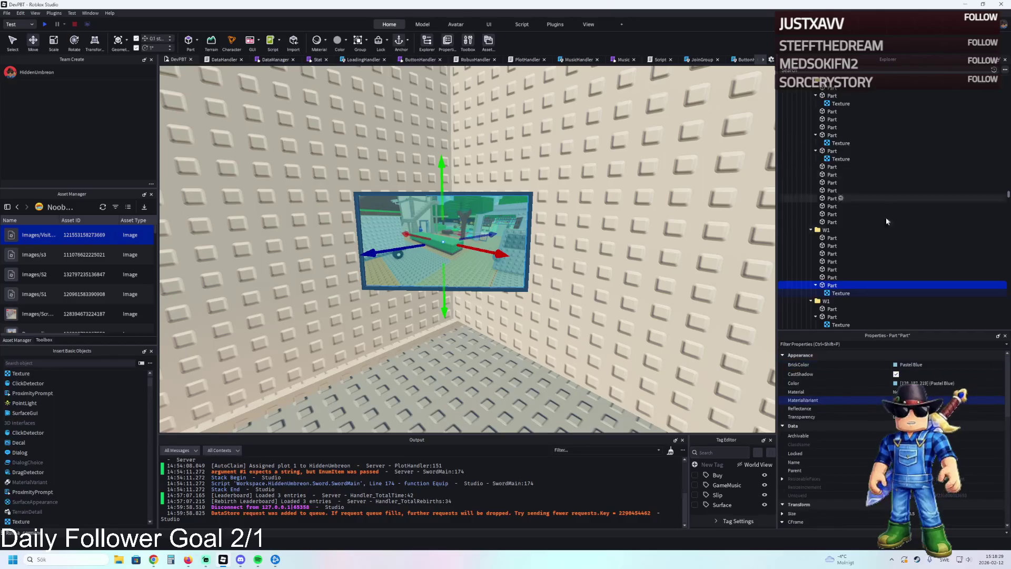
{"action": "left_click", "coordinate": [836, 294]}
{"action": "left_click", "coordinate": [898, 364]}
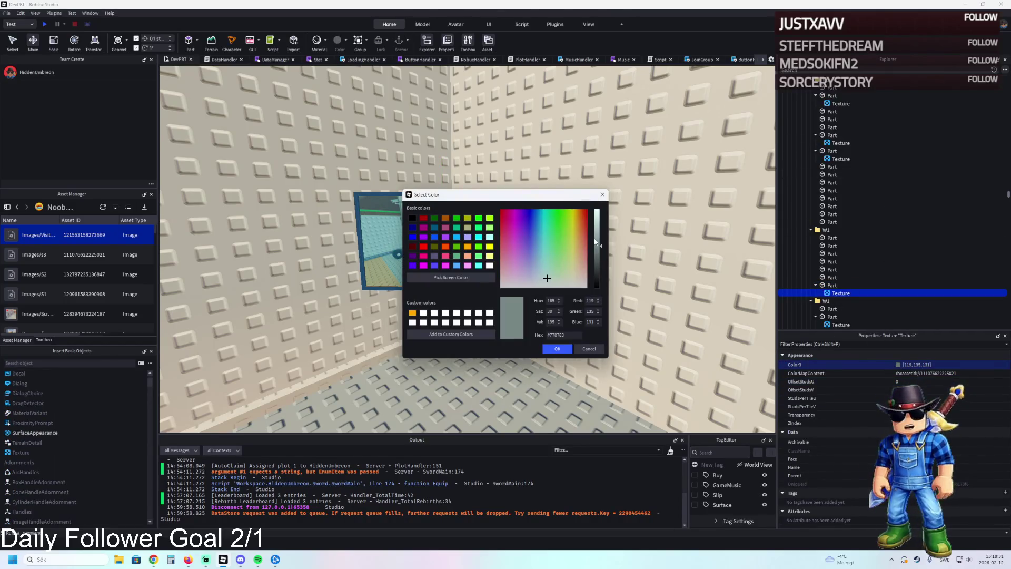
{"action": "left_click_drag", "start_coordinate": [600, 231], "coordinate": [600, 216]}
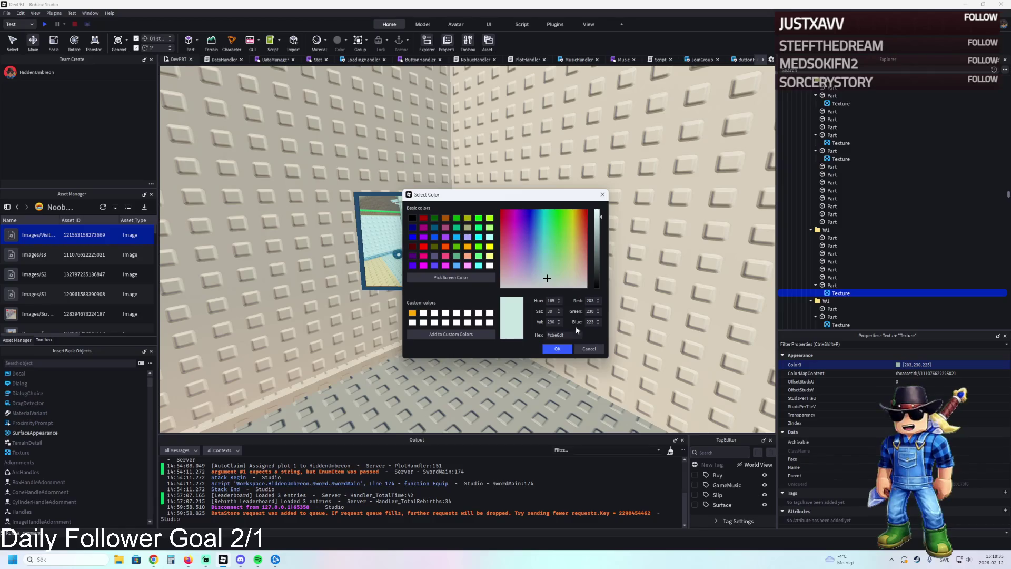
{"action": "left_click", "coordinate": [557, 349]}
{"action": "scroll", "coordinate": [463, 247], "scroll_direction": "down", "scroll_amount": 5}
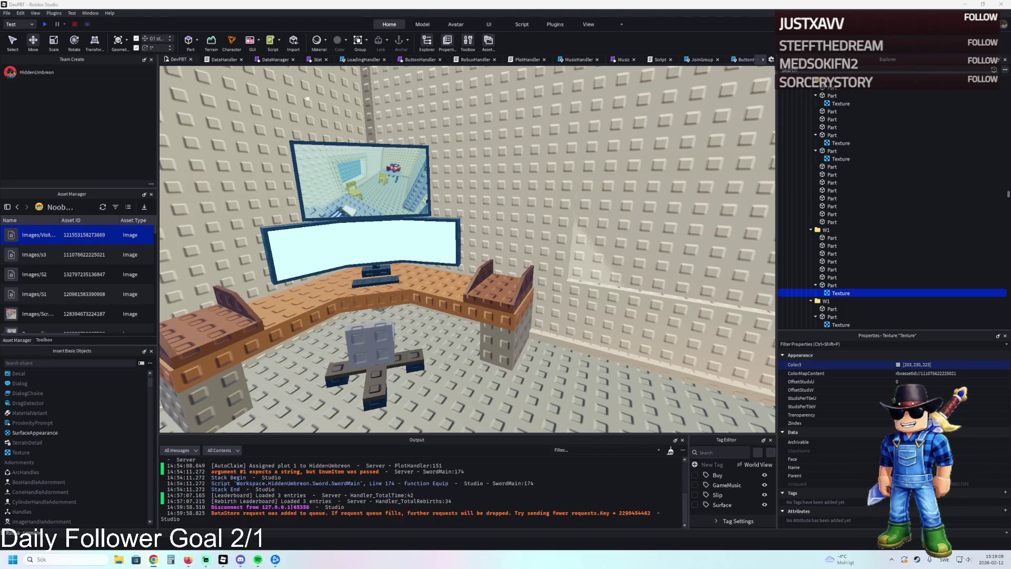
Switch to Chrome showing the game's 7-day Average playtime analytics chart
{"action": "key", "text": "alt+Tab"}
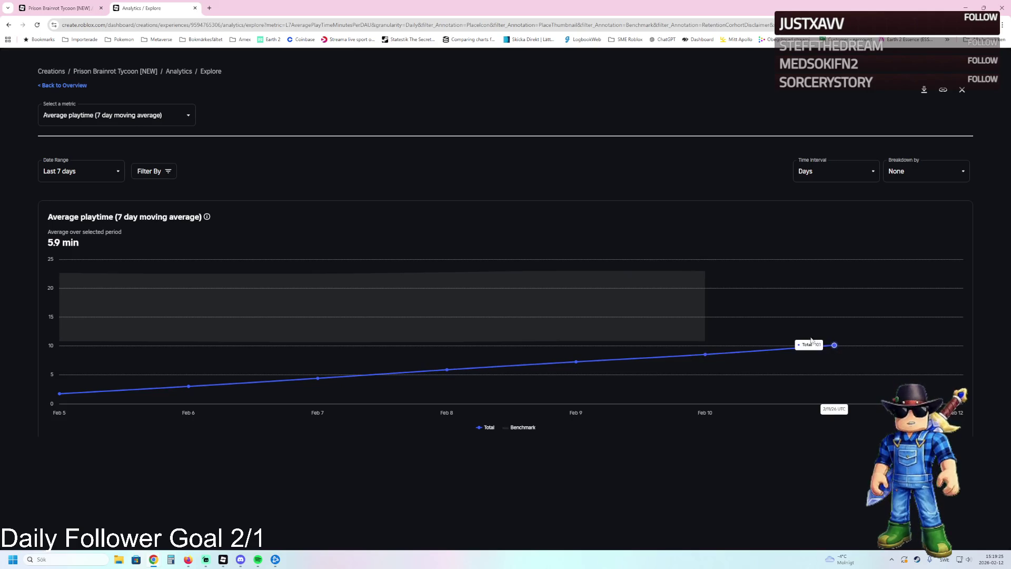
Review the Qualified play through rate and Day 1 retention charts from the overview
{"action": "left_click", "coordinate": [63, 85]}
{"action": "scroll", "coordinate": [400, 354], "scroll_direction": "down", "scroll_amount": 2}
{"action": "left_click", "coordinate": [287, 339]}
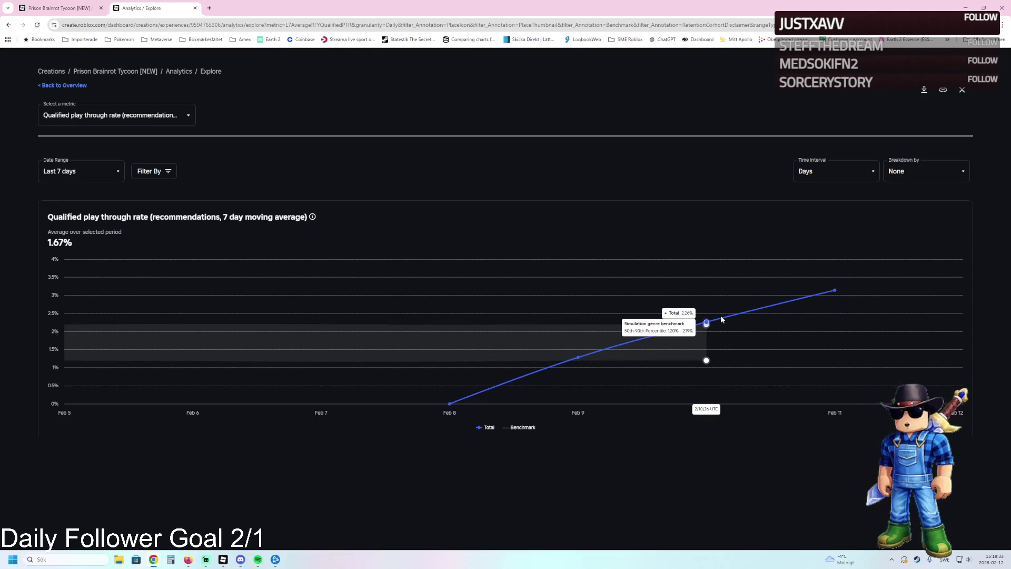
{"action": "left_click", "coordinate": [52, 86]}
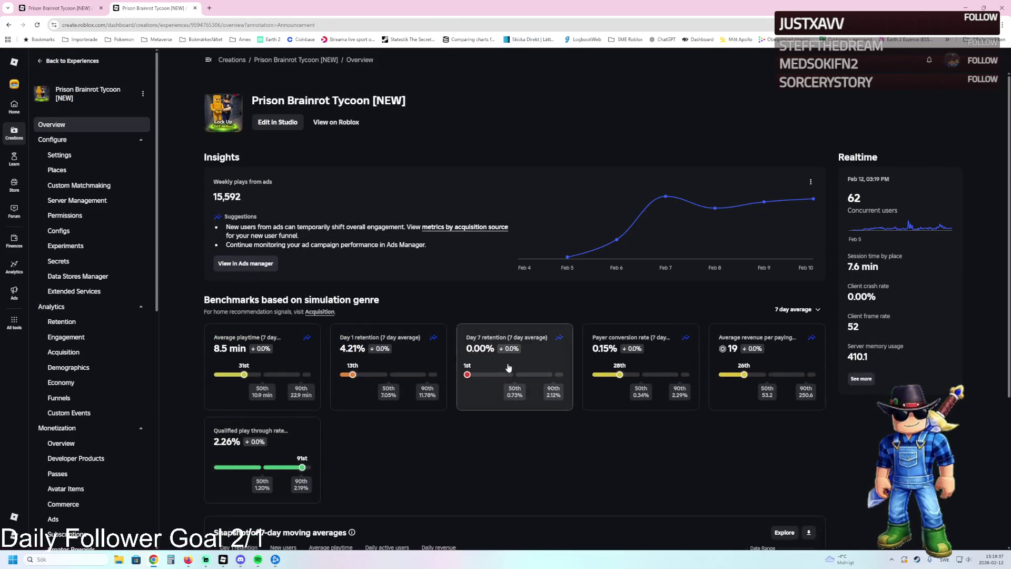
{"action": "left_click", "coordinate": [417, 361]}
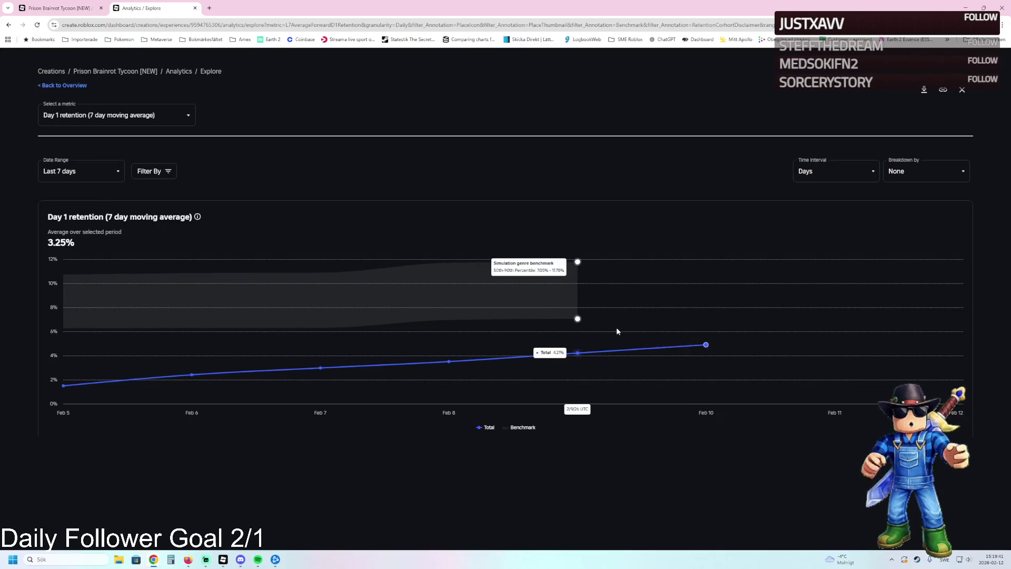
{"action": "left_click", "coordinate": [52, 85]}
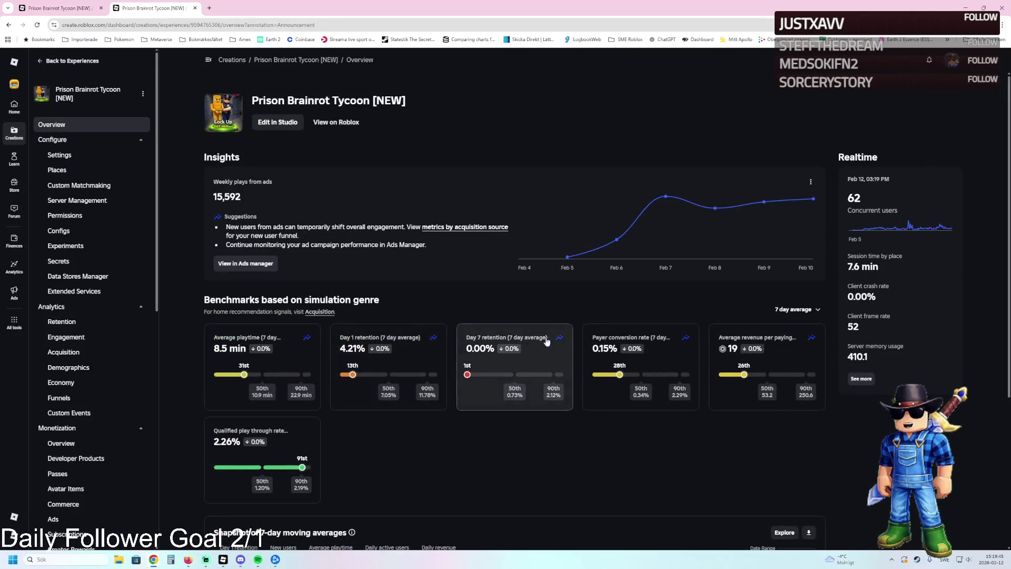
Review the Payer conversion rate and ARPPU charts, close the extra tab, and return to Studio
{"action": "left_click", "coordinate": [656, 347]}
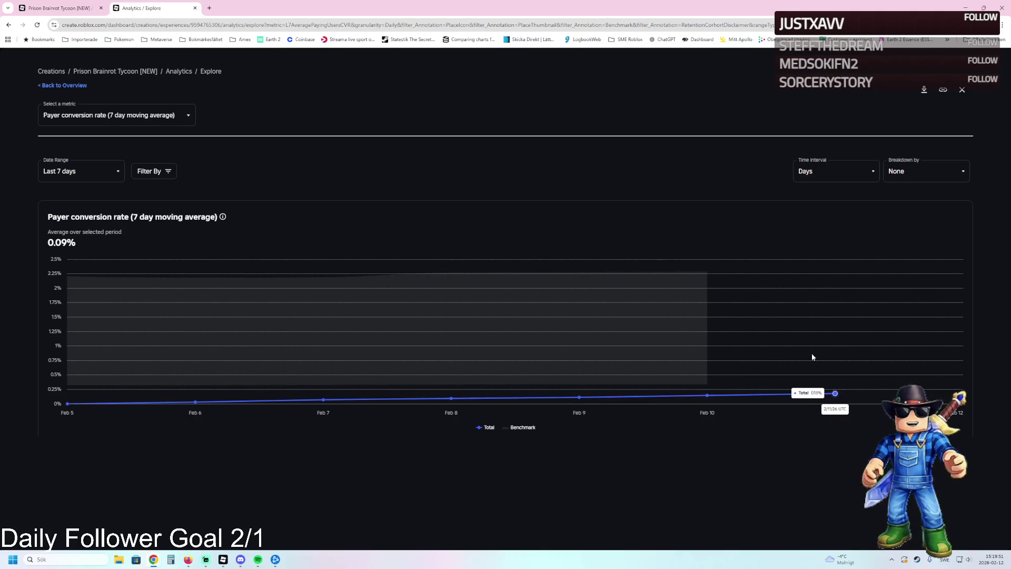
{"action": "left_click", "coordinate": [65, 86]}
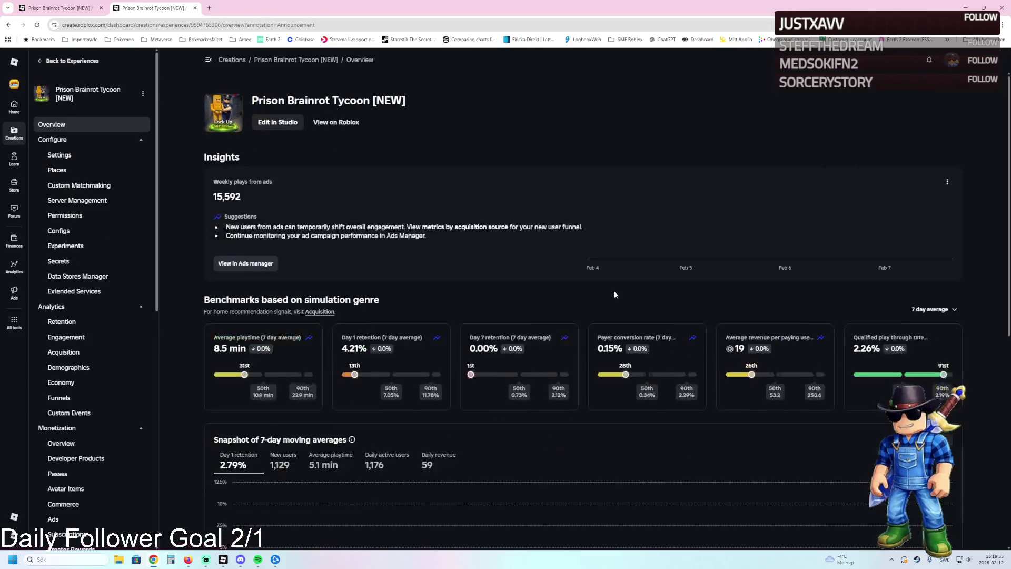
{"action": "left_click", "coordinate": [764, 337]}
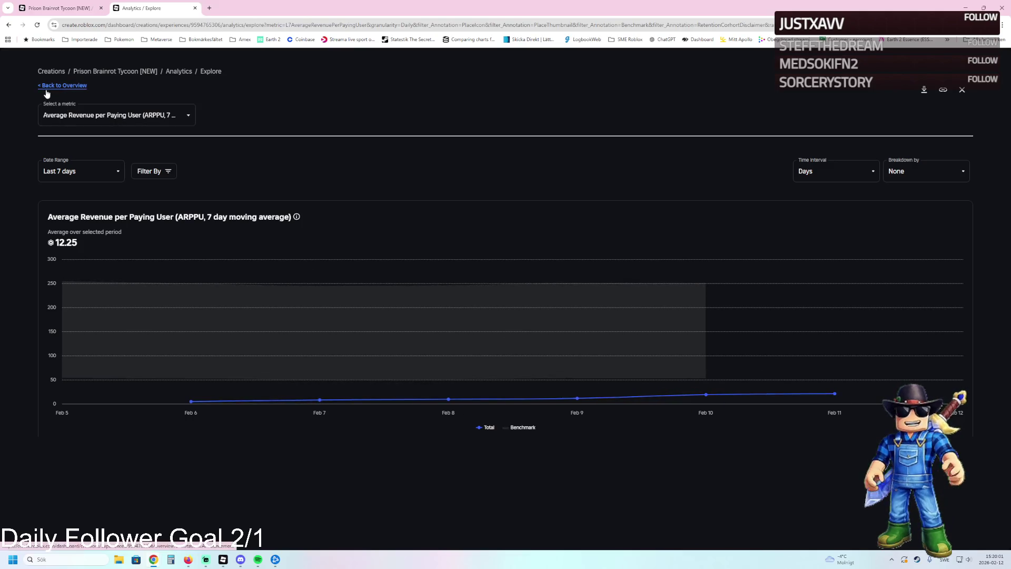
{"action": "left_click", "coordinate": [62, 85]}
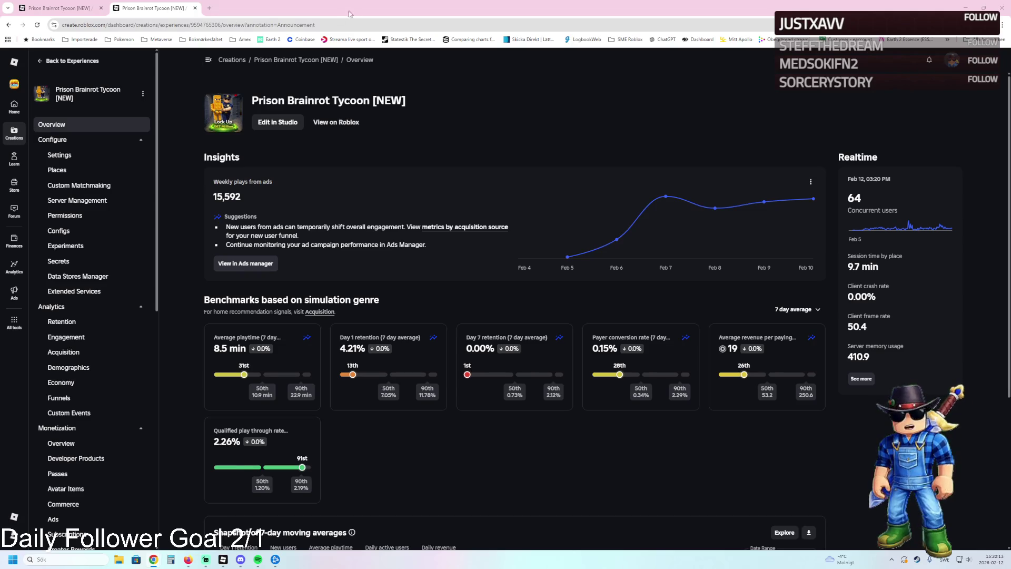
{"action": "left_click", "coordinate": [194, 8]}
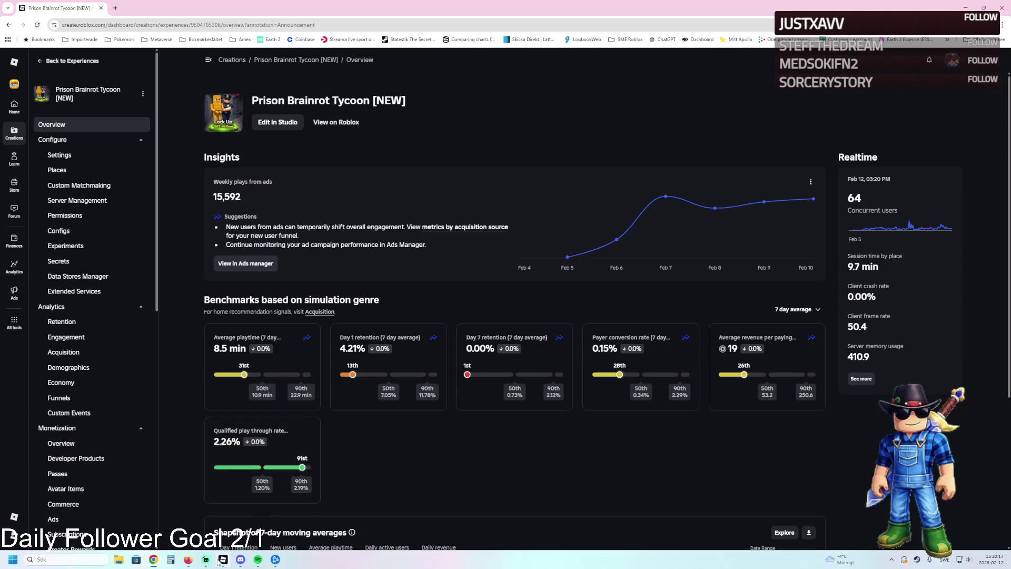
{"action": "left_click", "coordinate": [224, 513]}
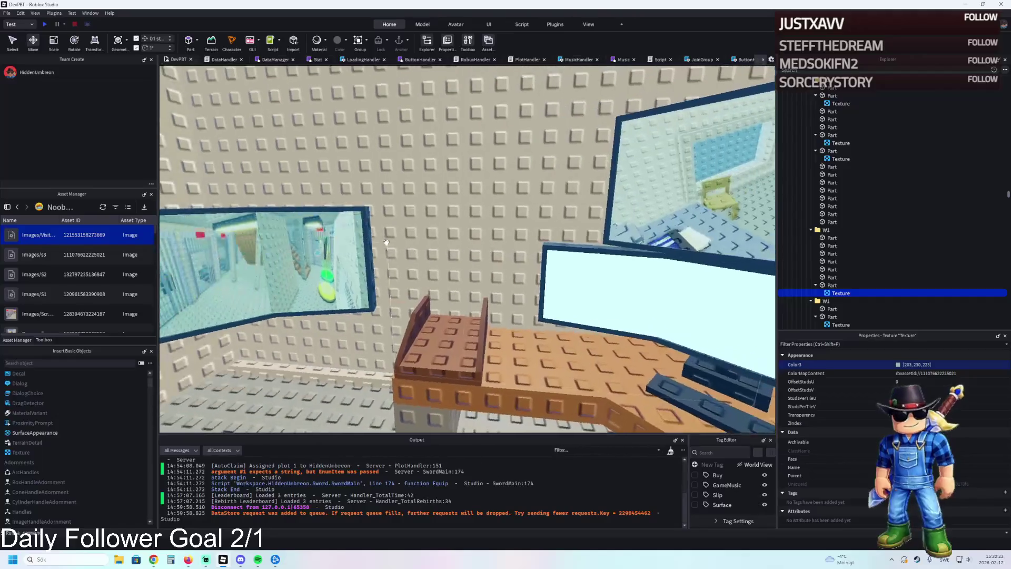
Fly the camera between the desk and the left-wall screen to inspect the textured windows
{"action": "key", "text": "s"}
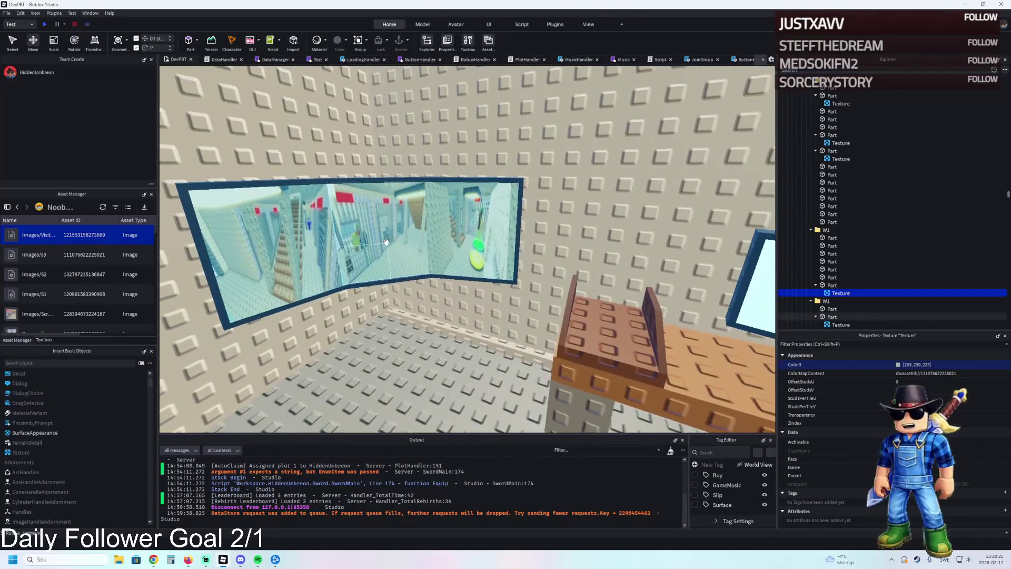
{"action": "key", "text": "w"}
{"action": "key", "text": "a"}
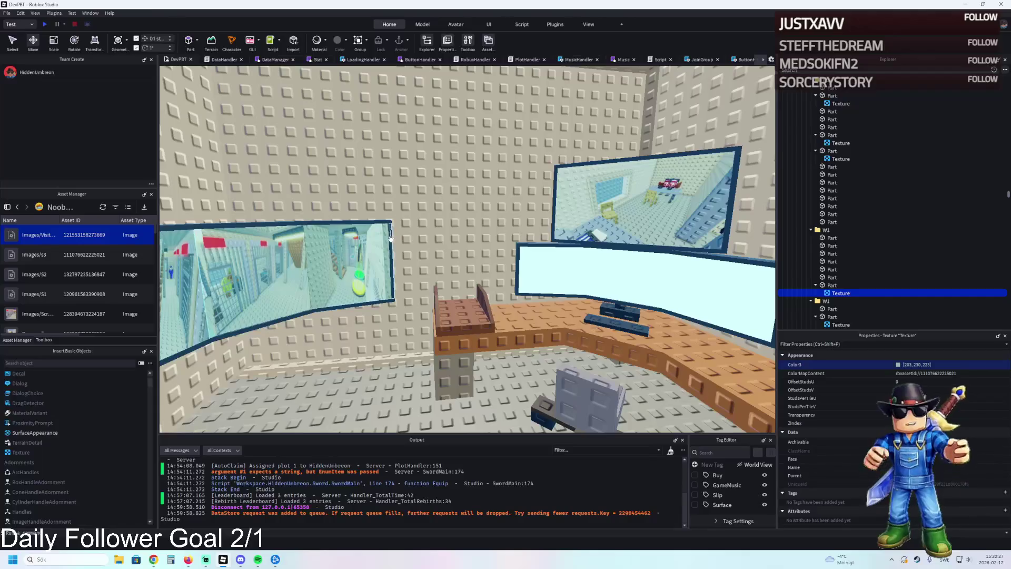
{"action": "key", "text": "d"}
{"action": "key", "text": "s"}
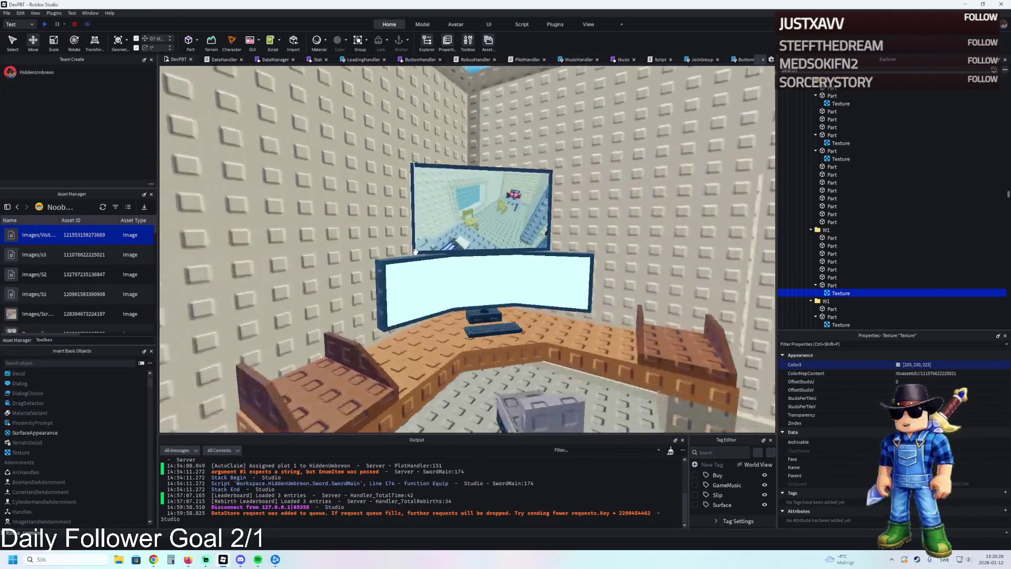
{"action": "key", "text": "a"}
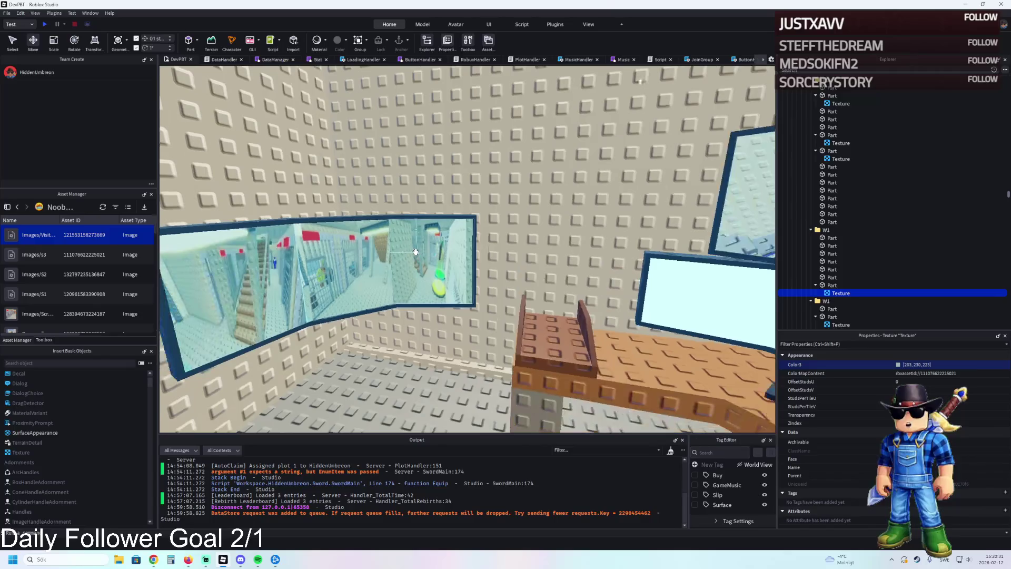
{"action": "key", "text": "d"}
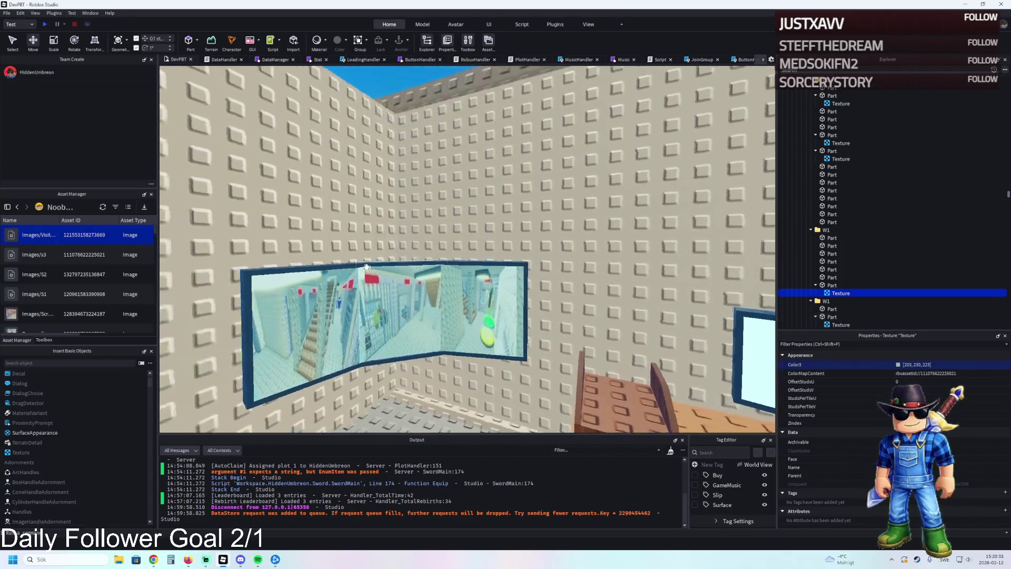
{"action": "key", "text": "a"}
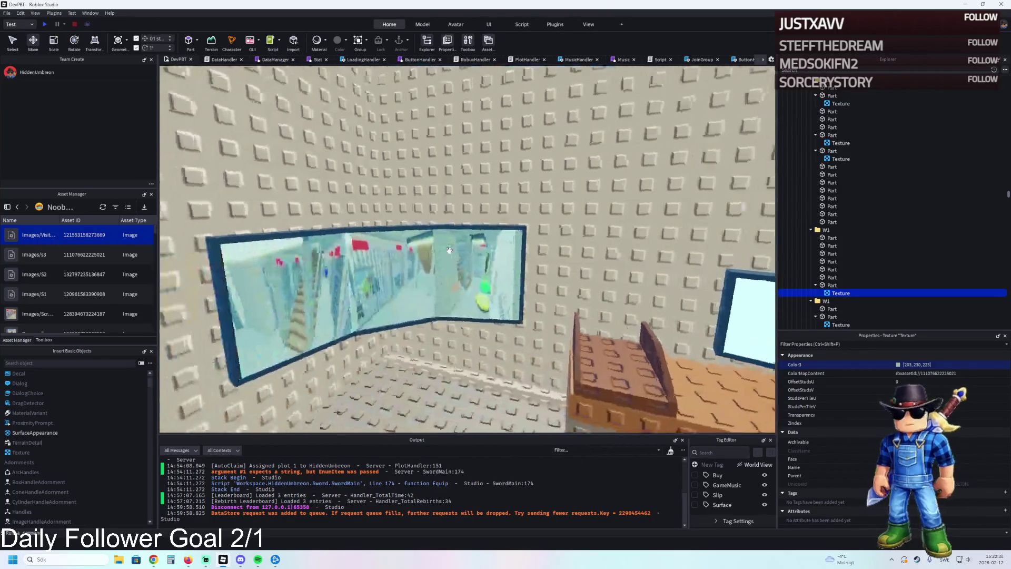
{"action": "key", "text": "f"}
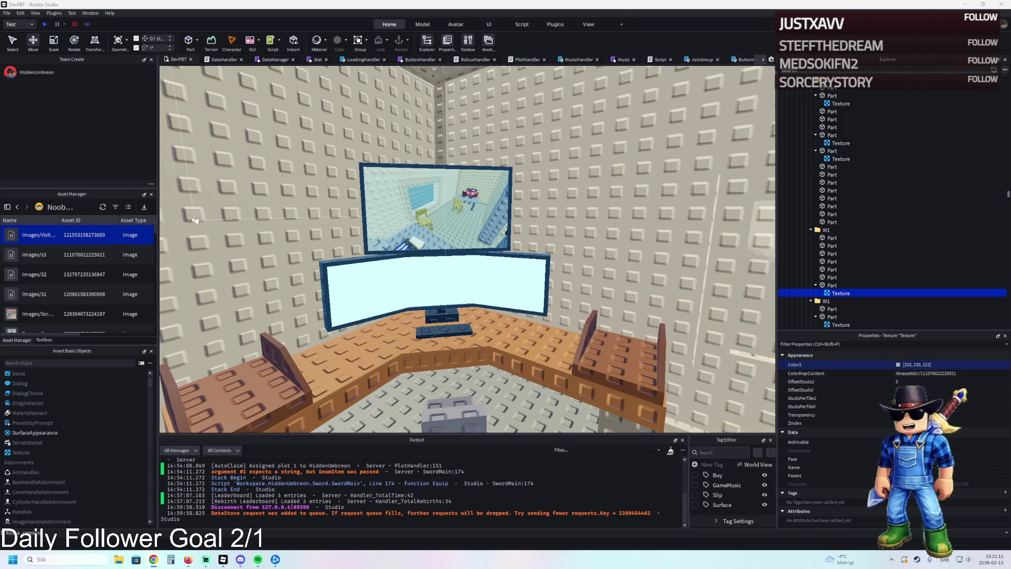
Stack a copy of the W1 window frame directly above the original on the wall
{"action": "key", "text": "w"}
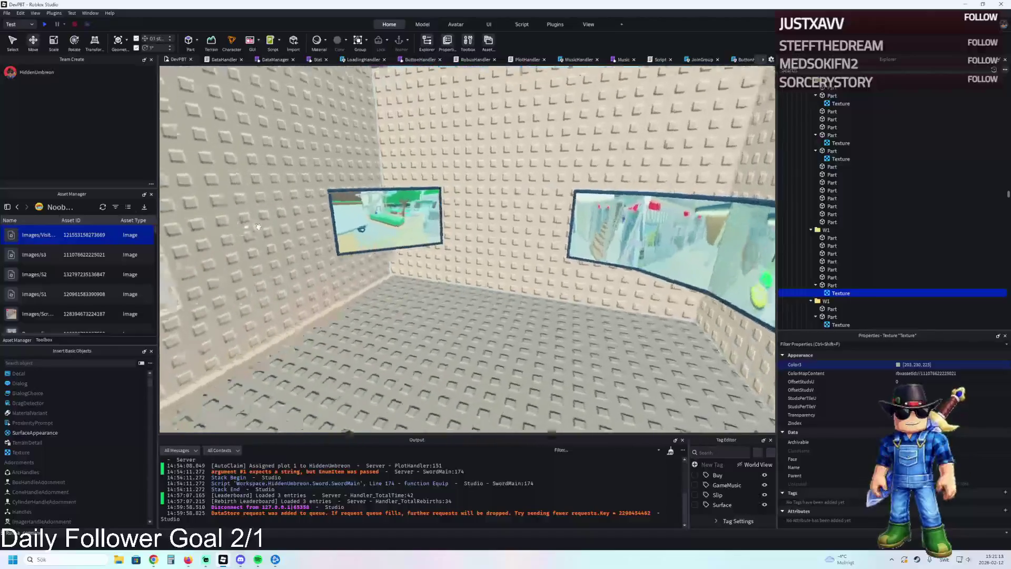
{"action": "key", "text": "w"}
{"action": "left_click", "coordinate": [391, 227]}
{"action": "key", "text": "f"}
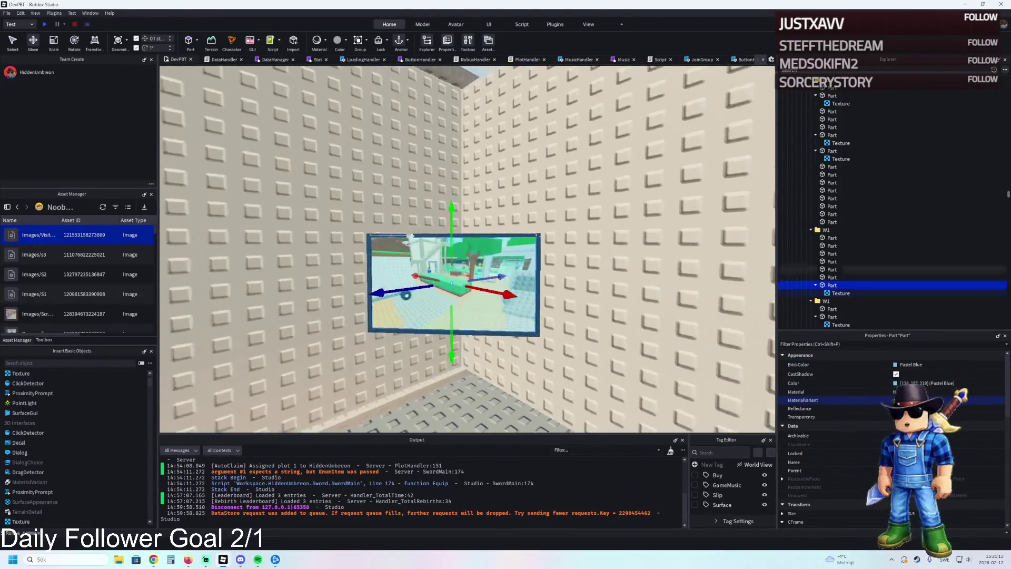
{"action": "left_click_drag", "start_coordinate": [451, 354], "coordinate": [458, 226]}
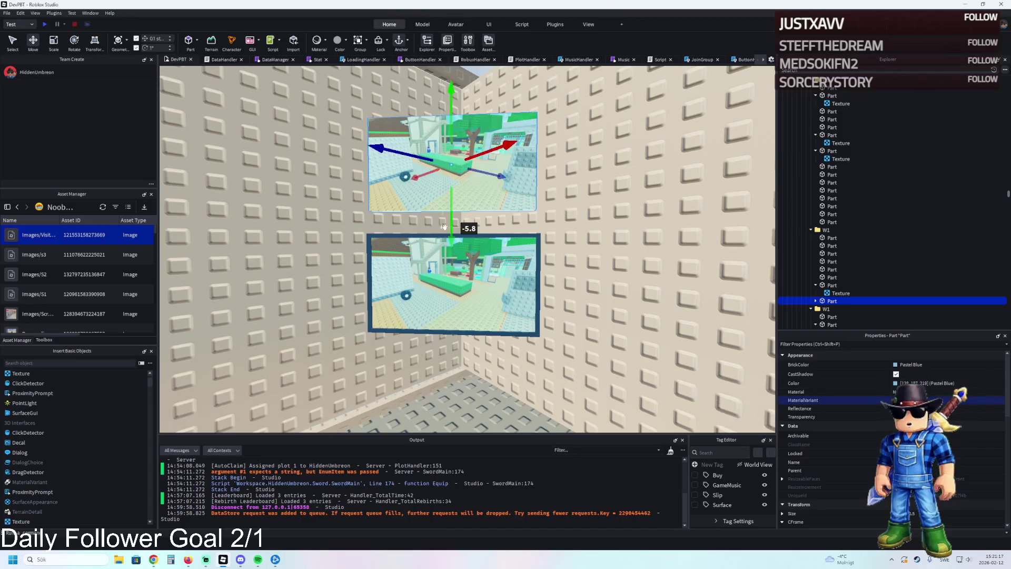
{"action": "key", "text": "Delete"}
{"action": "left_click", "coordinate": [819, 230]}
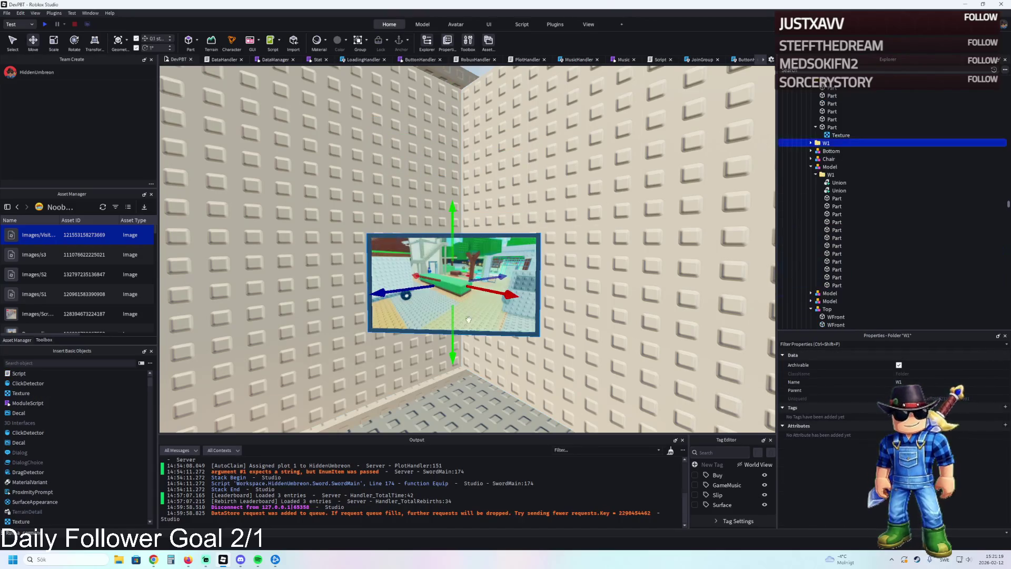
{"action": "mouse_move", "coordinate": [451, 341]}
{"action": "left_mouse_down"}
{"action": "mouse_move", "coordinate": [446, 223]}
{"action": "mouse_move", "coordinate": [667, 196]}
{"action": "left_mouse_up"}
Tilt the selected W1 wall panels by about 8 degrees
{"action": "scroll", "coordinate": [447, 231], "scroll_direction": "up", "scroll_amount": 5}
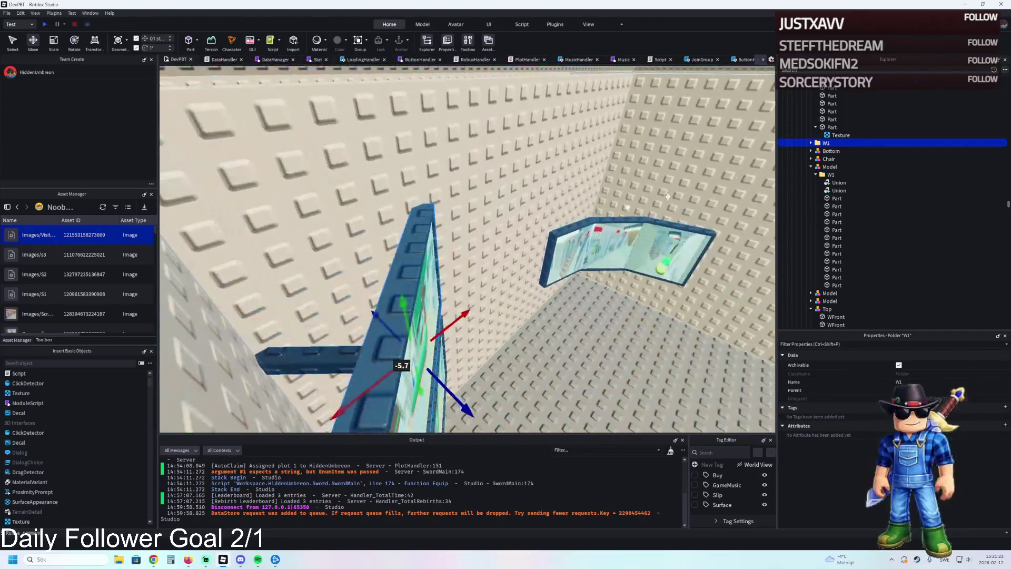
{"action": "left_click", "coordinate": [810, 143]}
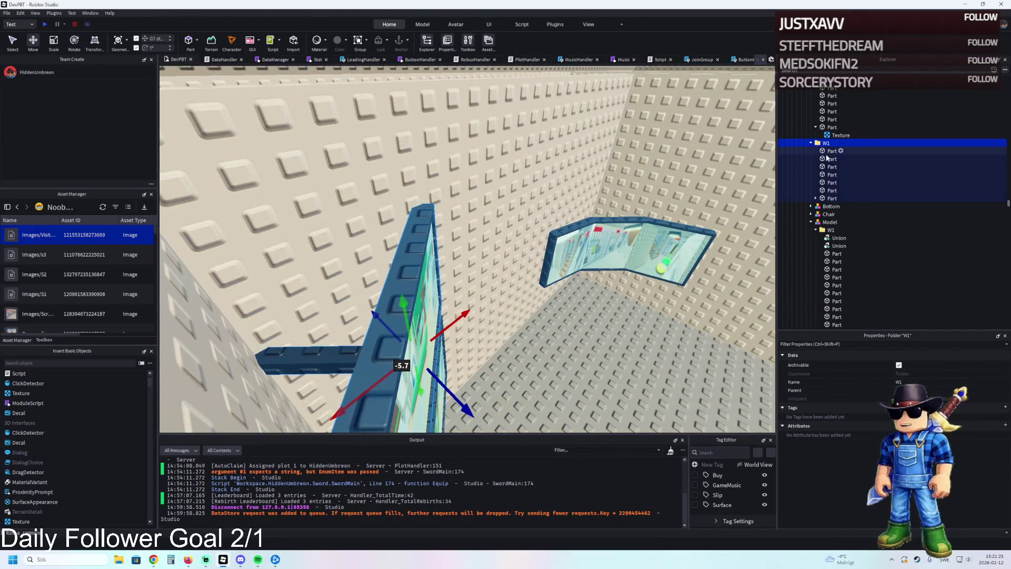
{"action": "left_click", "coordinate": [828, 151]}
{"action": "left_click", "coordinate": [831, 198], "text": "shift"}
{"action": "left_click", "coordinate": [320, 353], "text": "ctrl"}
{"action": "scroll", "coordinate": [537, 319], "scroll_direction": "up", "scroll_amount": 3}
{"action": "key", "text": "ctrl+4"}
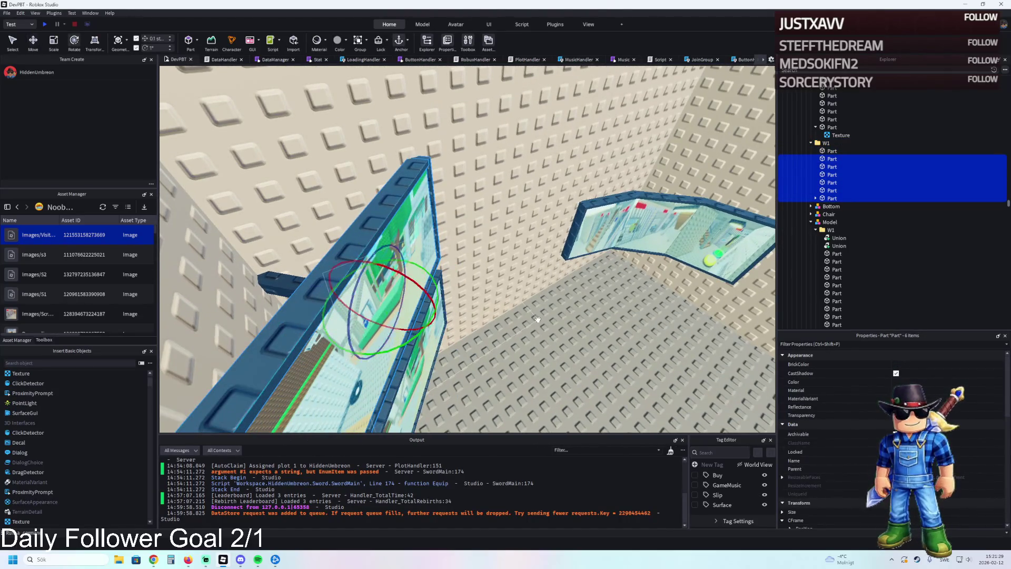
{"action": "mouse_move", "coordinate": [409, 279]}
{"action": "left_mouse_down"}
{"action": "mouse_move", "coordinate": [420, 279]}
{"action": "mouse_move", "coordinate": [415, 287]}
{"action": "left_mouse_up"}
{"action": "key", "text": "f"}
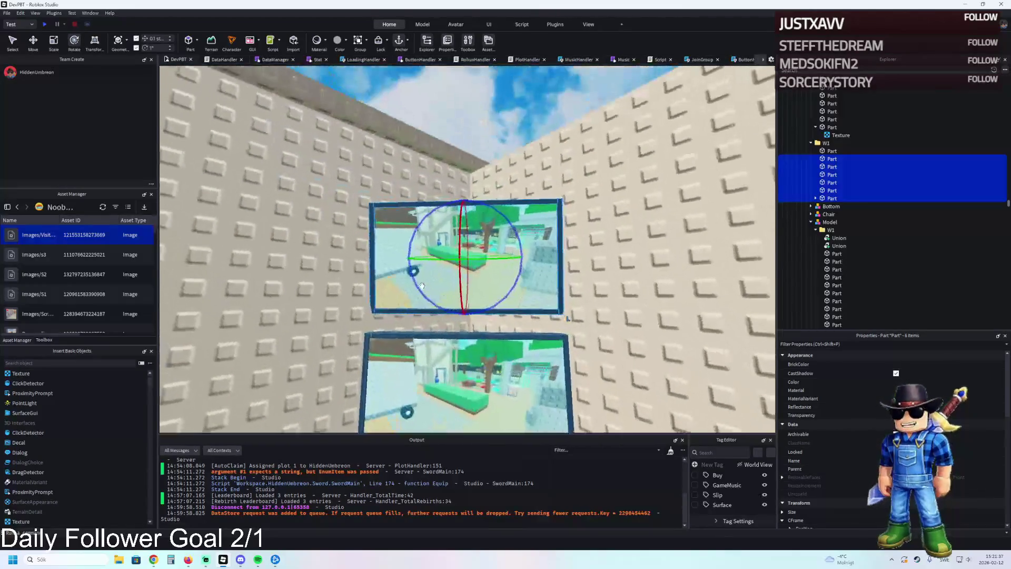
{"action": "key", "text": "a"}
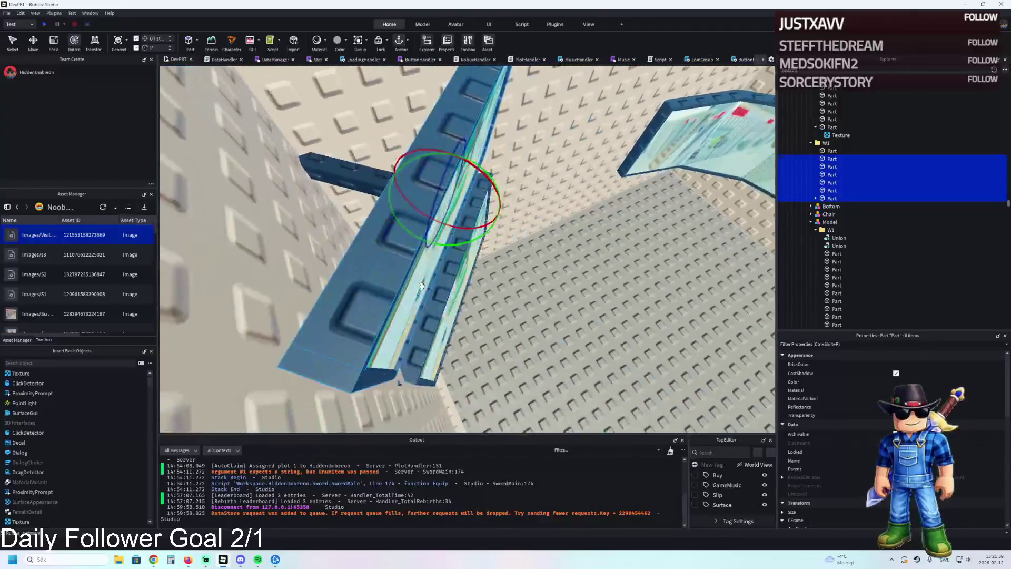
Shift the frame's side piece 0.4 studs and resize the horizontal beam about 4.4 studs
{"action": "key", "text": "ctrl+2"}
{"action": "mouse_move", "coordinate": [506, 215]}
{"action": "left_mouse_down"}
{"action": "mouse_move", "coordinate": [533, 211]}
{"action": "mouse_move", "coordinate": [397, 193]}
{"action": "left_mouse_up"}
{"action": "left_click", "coordinate": [396, 193]}
{"action": "key", "text": "ctrl+3"}
{"action": "left_click_drag", "start_coordinate": [469, 217], "coordinate": [501, 214]}
{"action": "key", "text": "w"}
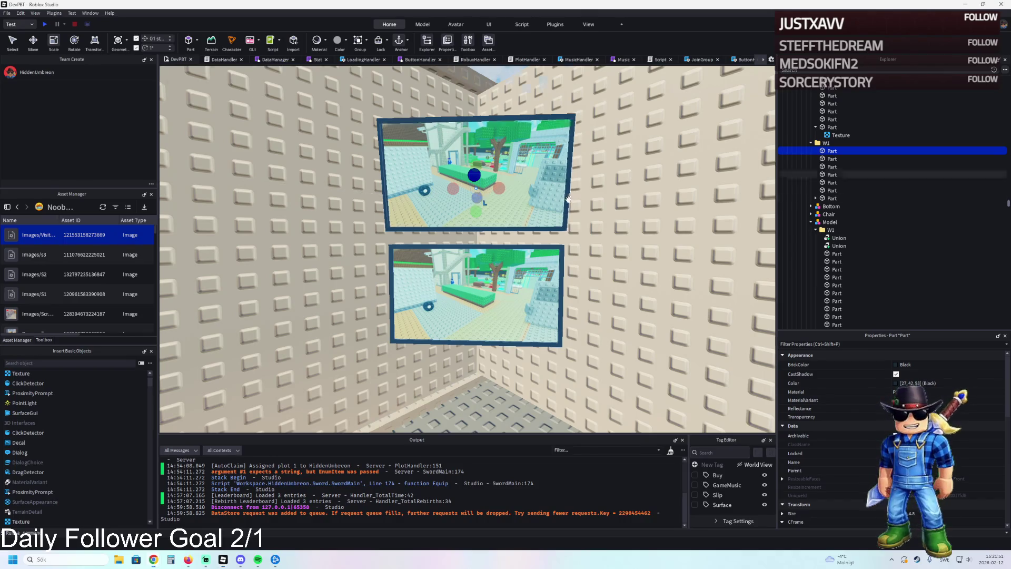
{"action": "key", "text": "f"}
{"action": "left_click", "coordinate": [834, 136]}
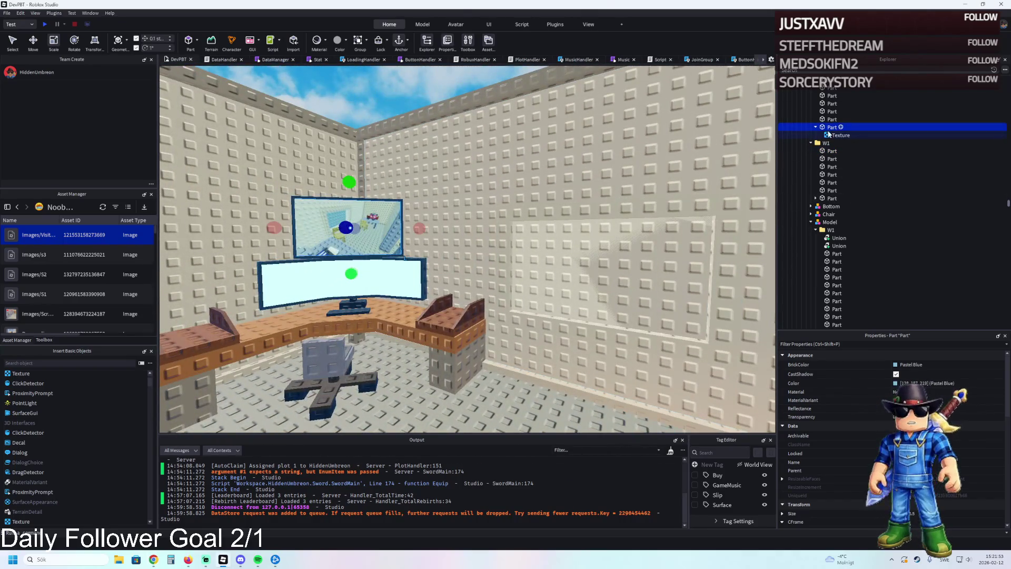
{"action": "left_click", "coordinate": [971, 371]}
{"action": "key", "text": "f"}
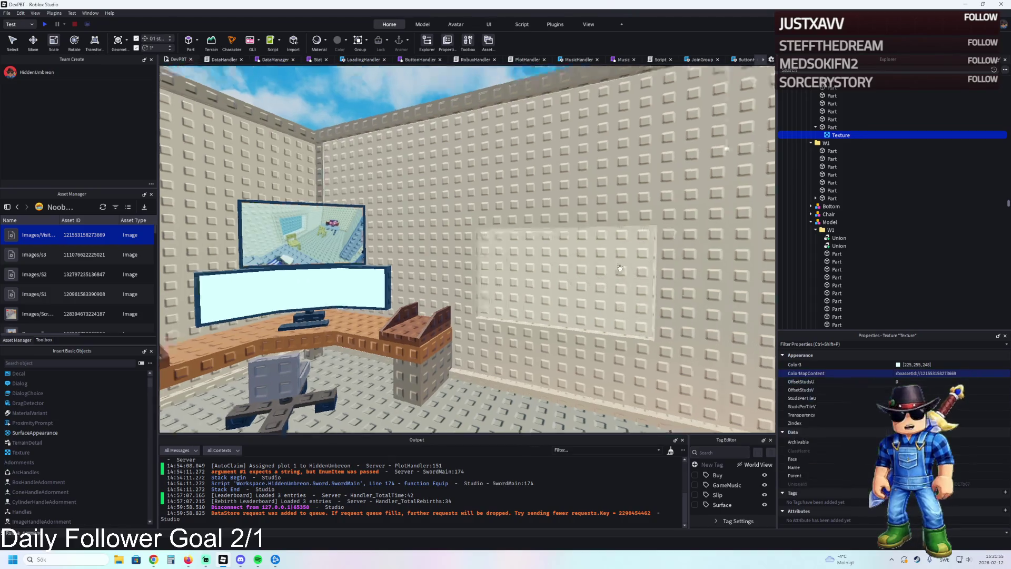
{"action": "left_click", "coordinate": [469, 226]}
{"action": "left_click", "coordinate": [815, 198]}
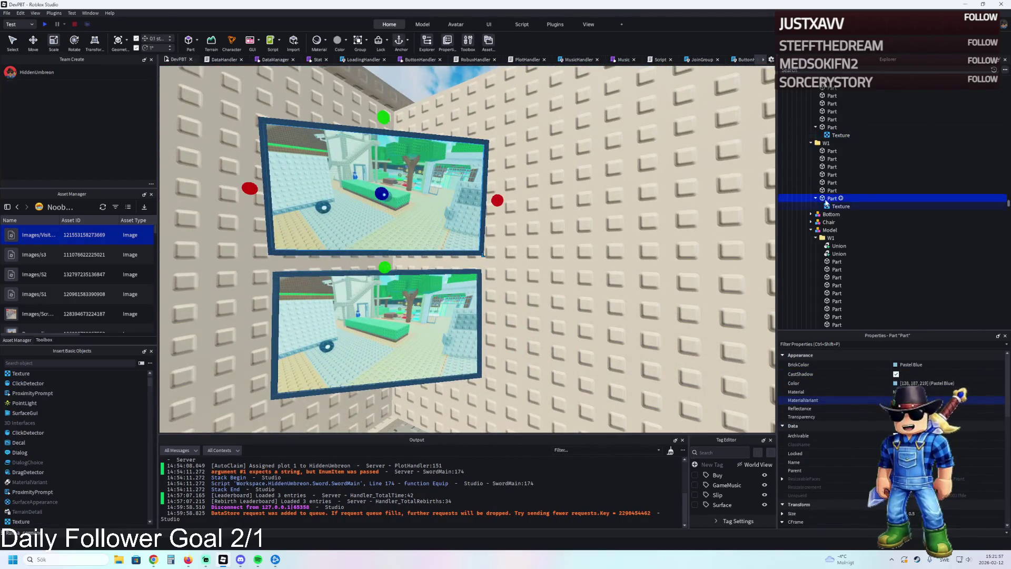
{"action": "left_click", "coordinate": [840, 206]}
{"action": "left_click", "coordinate": [974, 374]}
{"action": "left_click", "coordinate": [921, 400]}
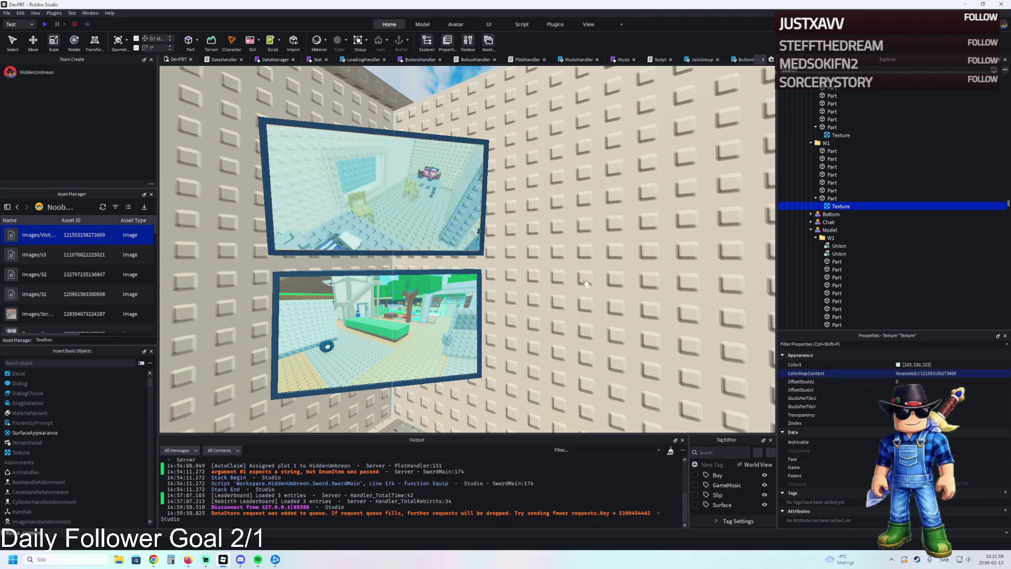
Fly the camera around the room, looking over the desk, wall windows and door
{"action": "key", "text": "s"}
{"action": "key", "text": "w"}
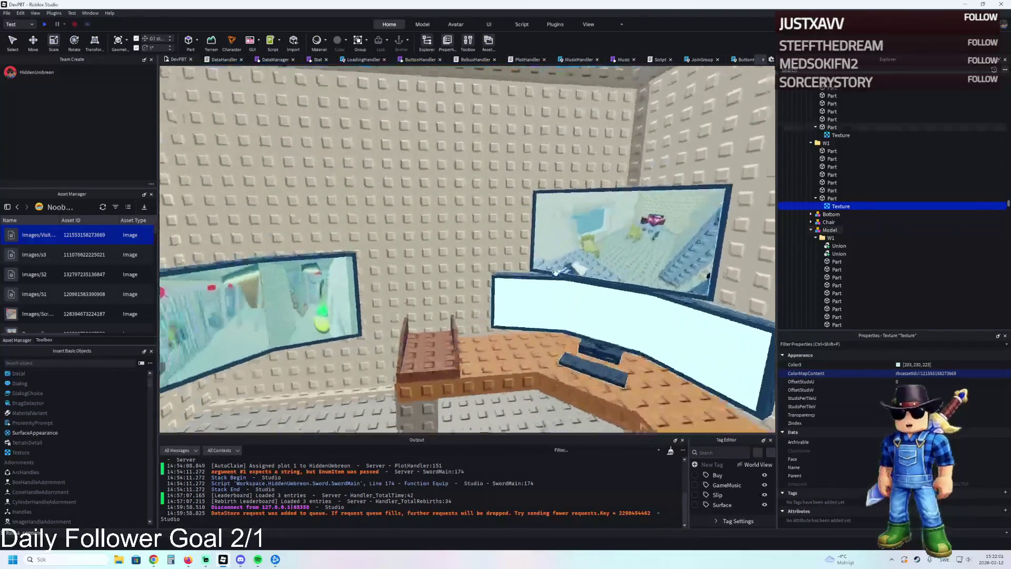
{"action": "key", "text": "s"}
{"action": "key", "text": "w"}
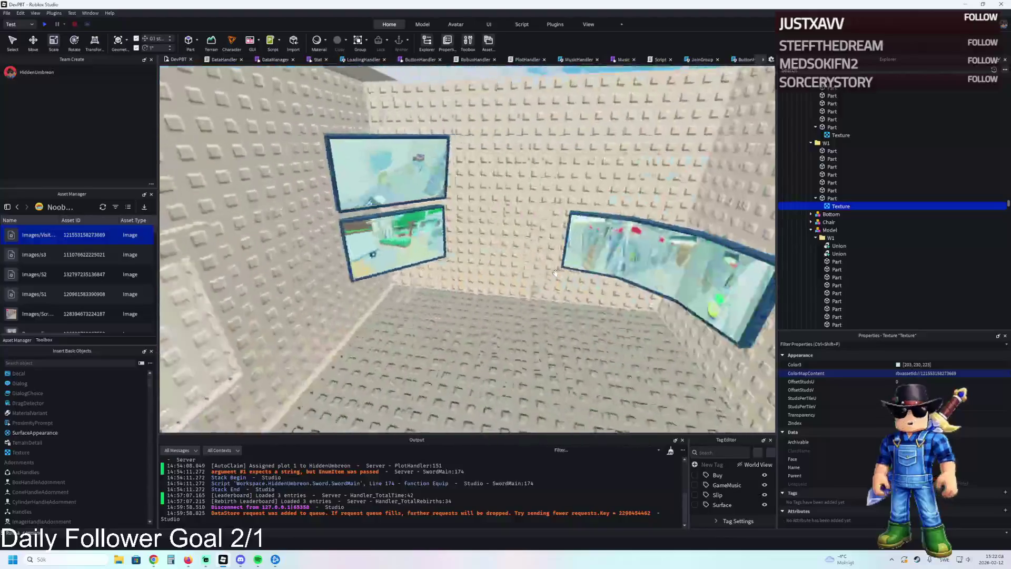
{"action": "key", "text": "s"}
{"action": "key", "text": "w"}
{"action": "key", "text": "d"}
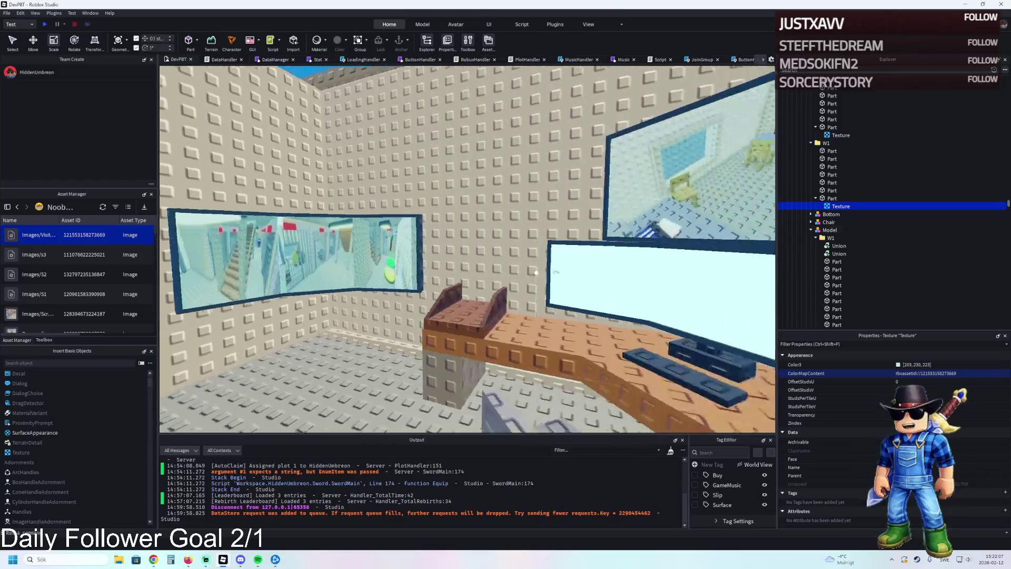
{"action": "key", "text": "d"}
{"action": "key", "text": "s"}
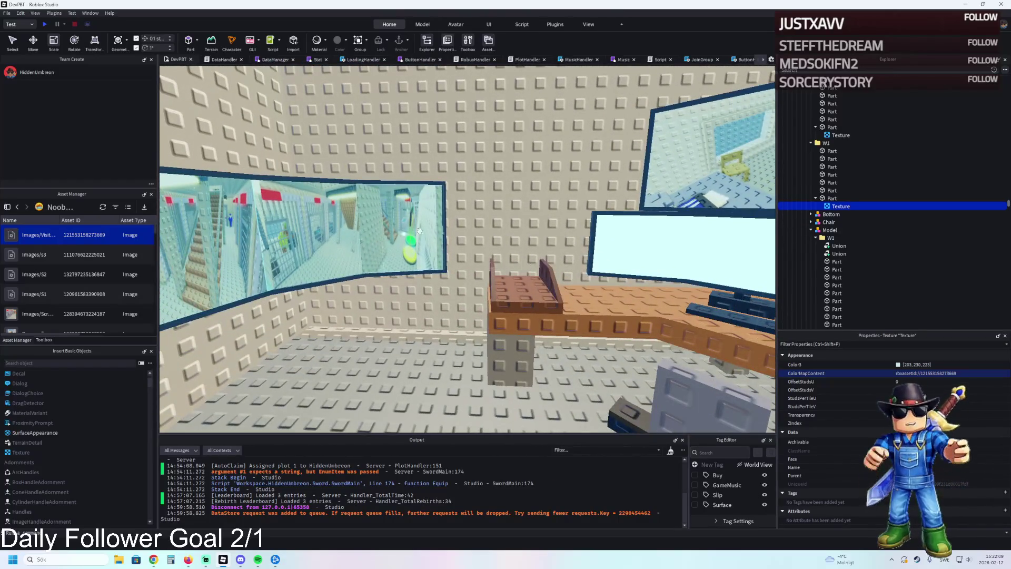
{"action": "key", "text": "w"}
{"action": "key", "text": "a"}
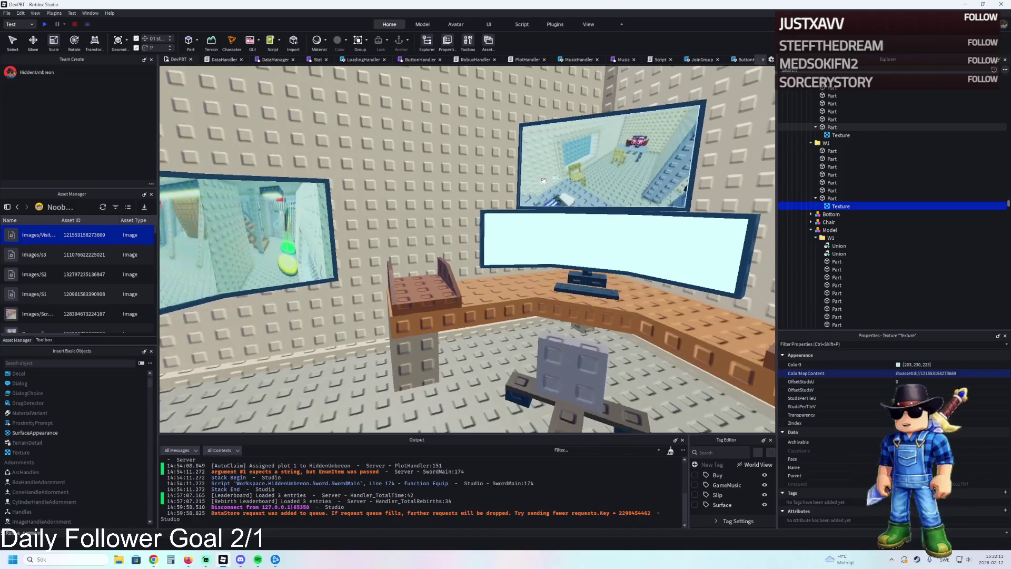
Select the whole W1 window frame and rotate it 90° around the vertical
{"action": "left_click", "coordinate": [598, 164]}
{"action": "key", "text": "ctrl+2"}
{"action": "key", "text": "e"}
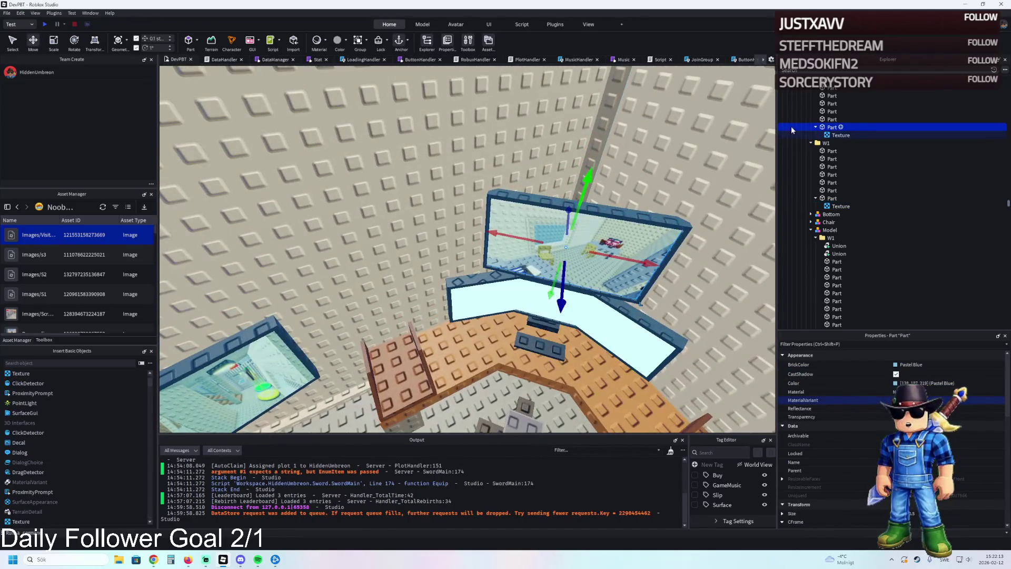
{"action": "scroll", "coordinate": [845, 121], "scroll_direction": "up", "scroll_amount": 3}
{"action": "left_click", "coordinate": [824, 143]}
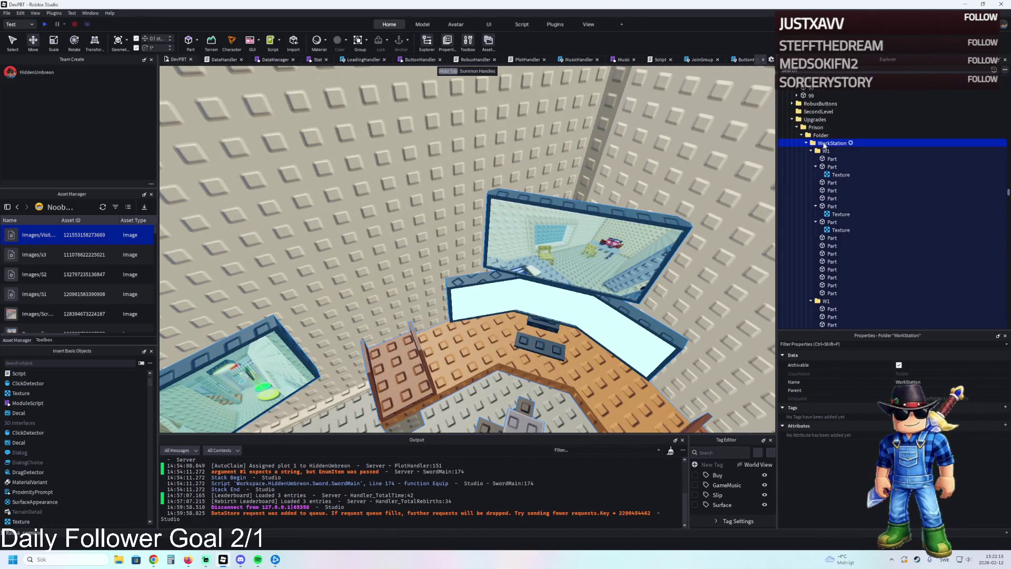
{"action": "left_click", "coordinate": [569, 245]}
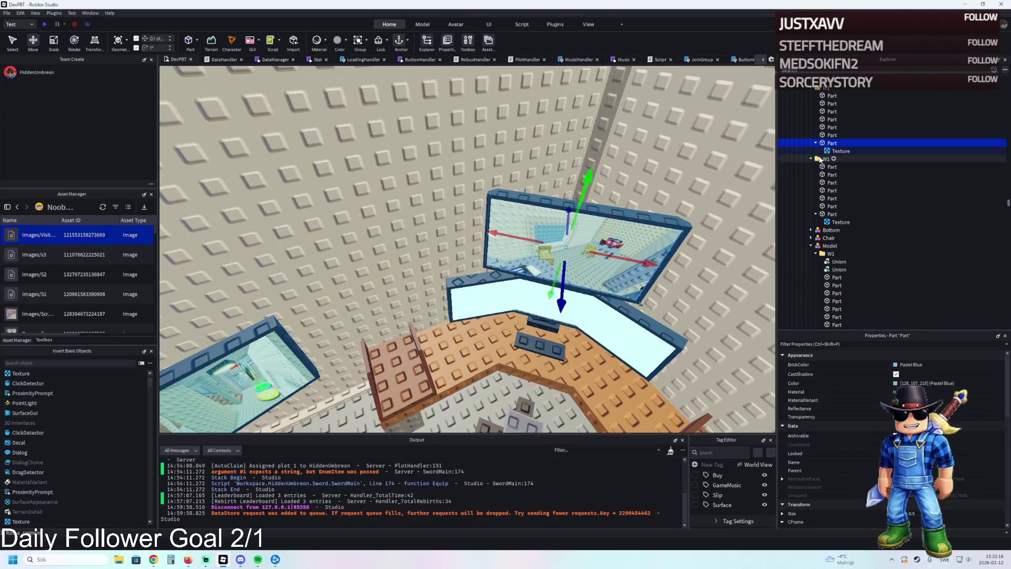
{"action": "left_click", "coordinate": [822, 89]}
{"action": "left_click", "coordinate": [534, 224]}
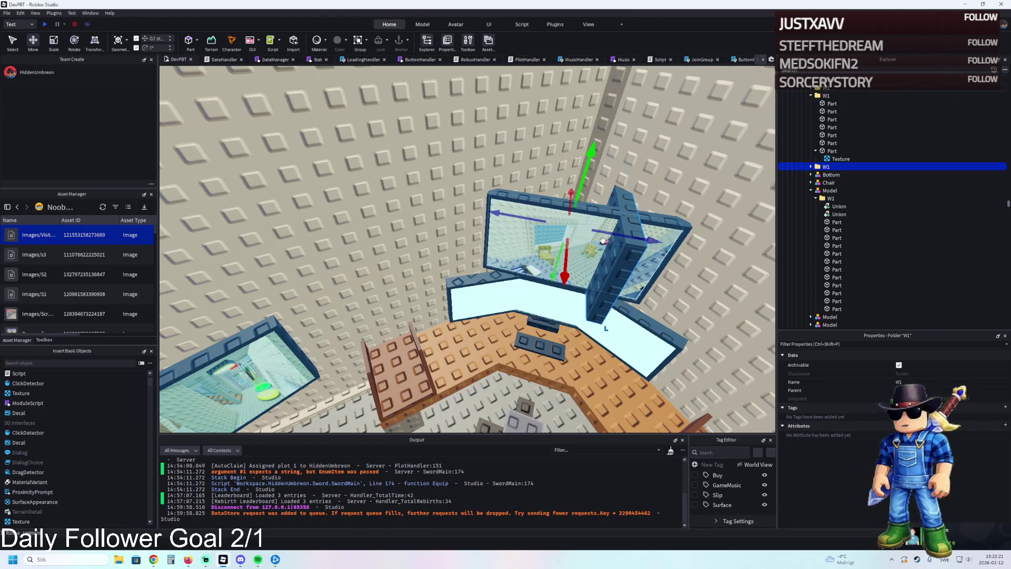
{"action": "key", "text": "ctrl+r"}
{"action": "key", "text": "ctrl+r"}
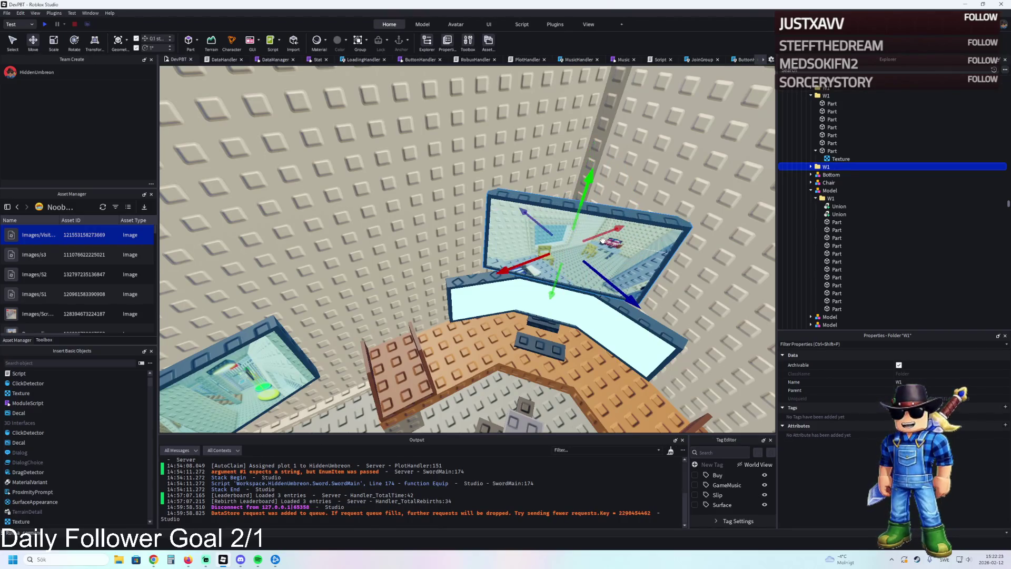
Slide W1 about 10 studs sideways and lift it onto the wall above the wide window
{"action": "right_click", "coordinate": [530, 259]}
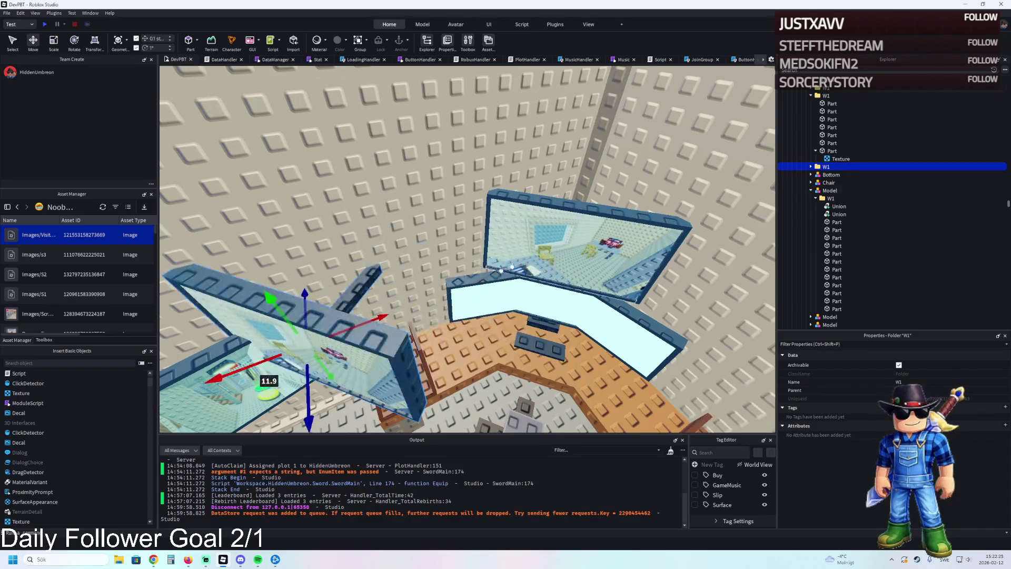
{"action": "mouse_move", "coordinate": [534, 238]}
{"action": "left_mouse_down"}
{"action": "mouse_move", "coordinate": [462, 270]}
{"action": "mouse_move", "coordinate": [422, 255]}
{"action": "mouse_move", "coordinate": [408, 315]}
{"action": "left_mouse_up"}
{"action": "left_click_drag", "start_coordinate": [450, 352], "coordinate": [449, 357]}
{"action": "left_click_drag", "start_coordinate": [502, 331], "coordinate": [514, 325]}
{"action": "scroll", "coordinate": [514, 324], "scroll_direction": "up", "scroll_amount": 6}
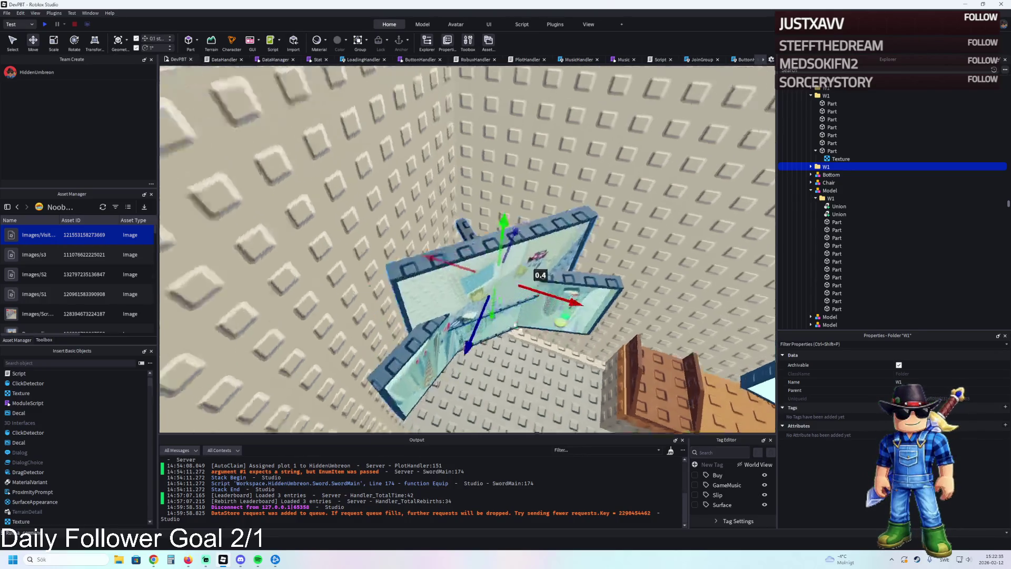
{"action": "scroll", "coordinate": [515, 324], "scroll_direction": "down", "scroll_amount": 5}
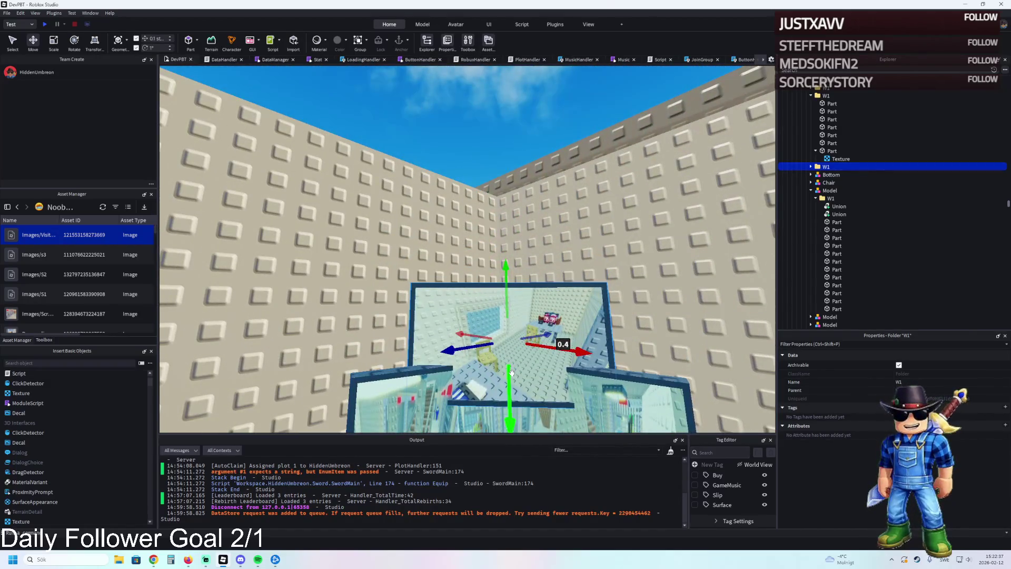
{"action": "left_click_drag", "start_coordinate": [511, 372], "coordinate": [515, 313]}
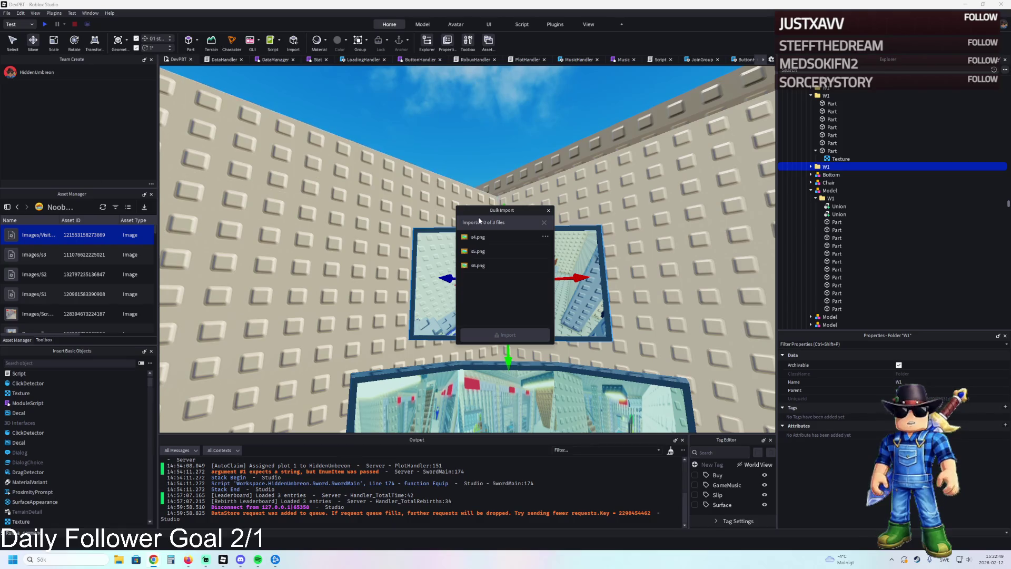
Copy the imported s4 image's asset ID, close Bulk Import, and select W1's window part
{"action": "mouse_move", "coordinate": [82, 258]}
{"action": "left_mouse_down"}
{"action": "mouse_move", "coordinate": [182, 278]}
{"action": "mouse_move", "coordinate": [175, 284]}
{"action": "left_mouse_up"}
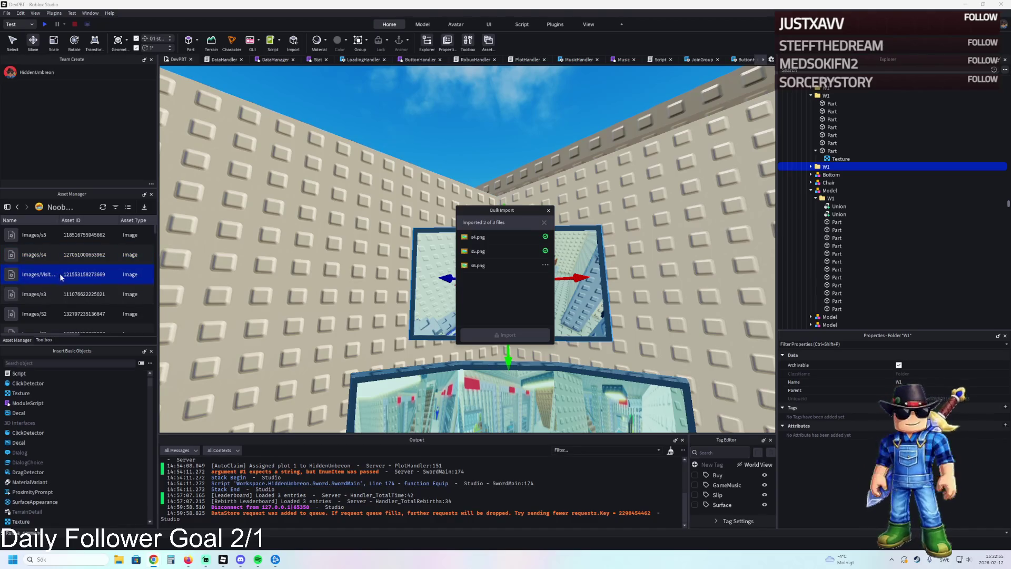
{"action": "left_click", "coordinate": [53, 252]}
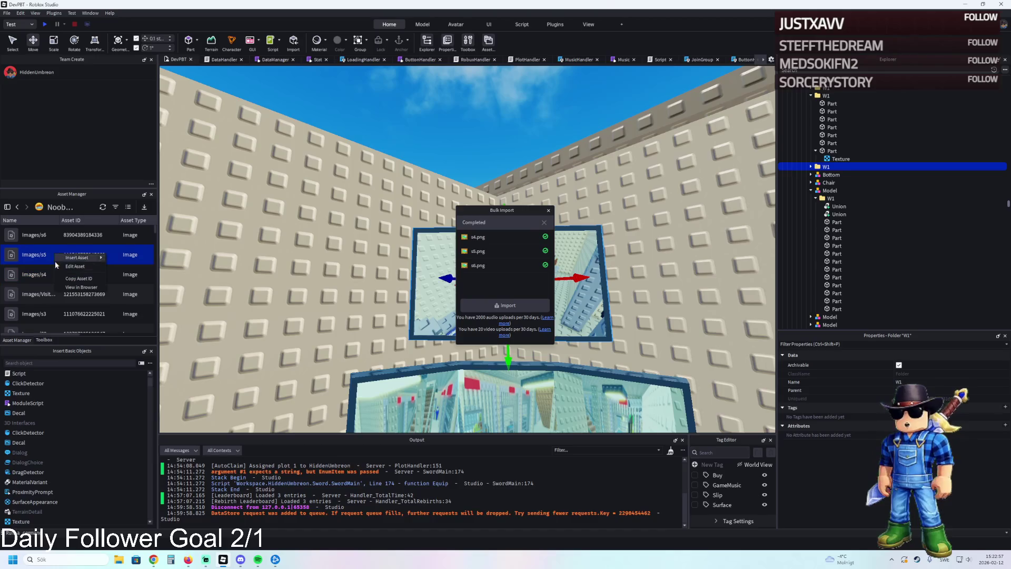
{"action": "right_click", "coordinate": [49, 274]}
{"action": "left_click", "coordinate": [72, 299]}
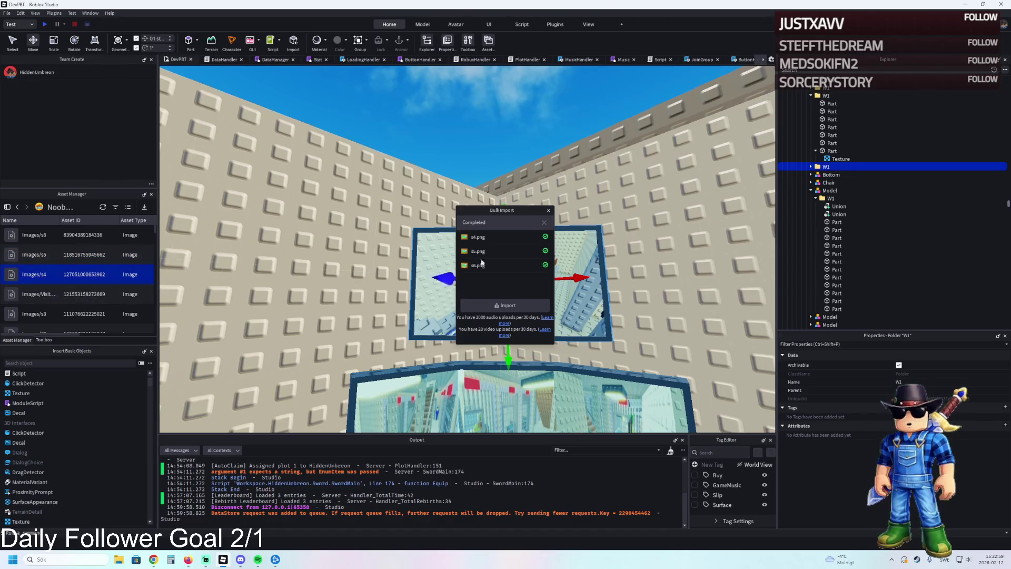
{"action": "left_click", "coordinate": [548, 210]}
{"action": "left_click", "coordinate": [564, 255]}
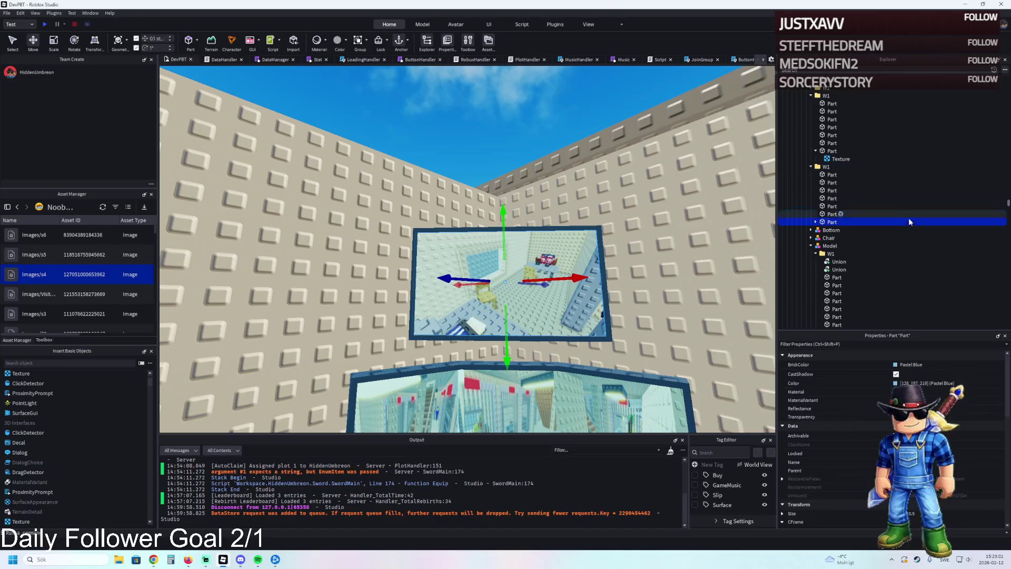
Paste the s4 asset ID into the upper window texture's ColorMapContent
{"action": "left_click", "coordinate": [815, 222]}
{"action": "left_click", "coordinate": [840, 230]}
{"action": "left_click", "coordinate": [968, 381]}
{"action": "left_click", "coordinate": [961, 373]}
{"action": "key", "text": "ctrl+v"}
{"action": "key", "text": "Return"}
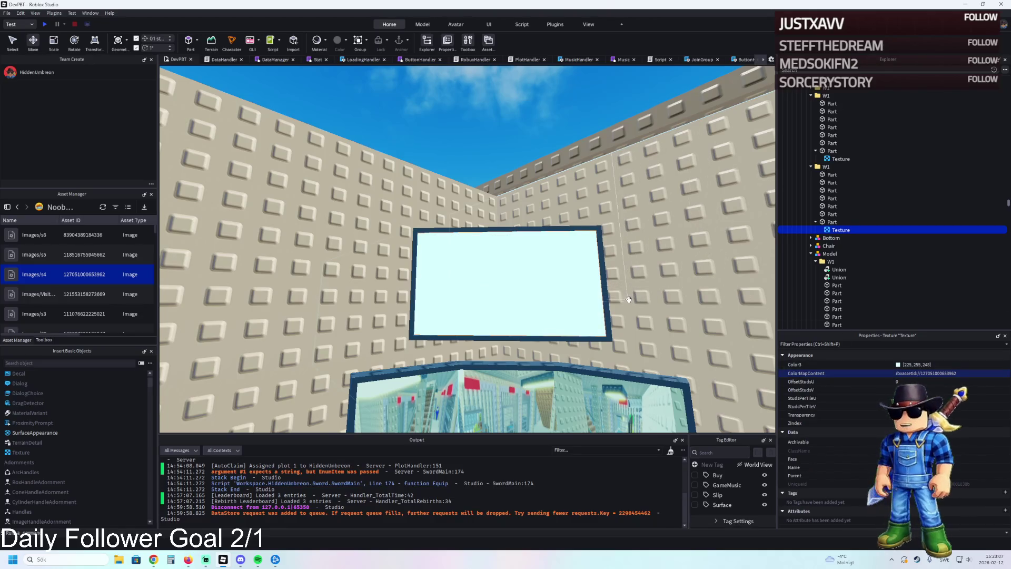
{"action": "key", "text": "q"}
{"action": "key", "text": "w"}
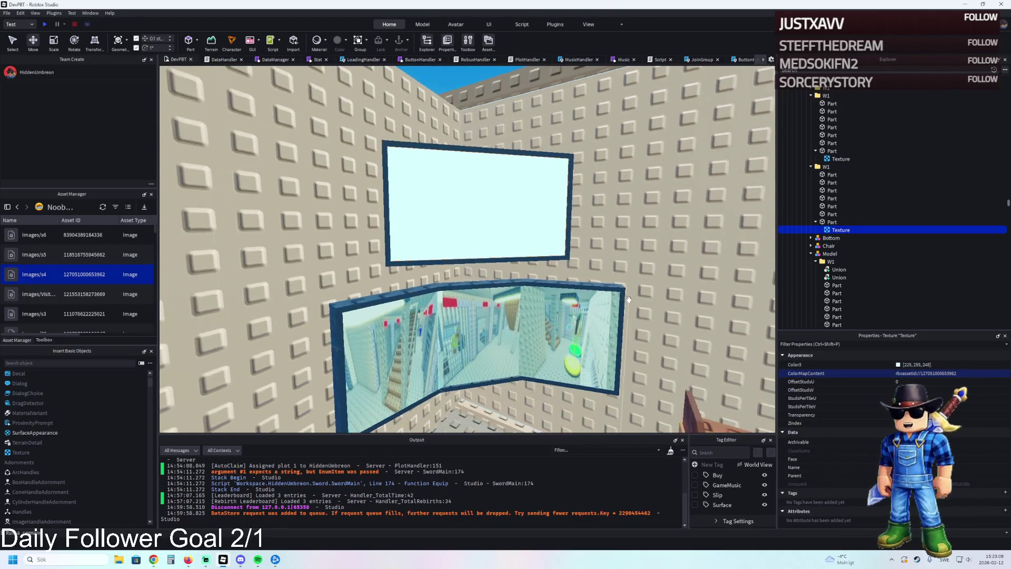
Tint the texture grey (147, 167, 162) by lowering the colour value to 167
{"action": "left_click", "coordinate": [899, 364]}
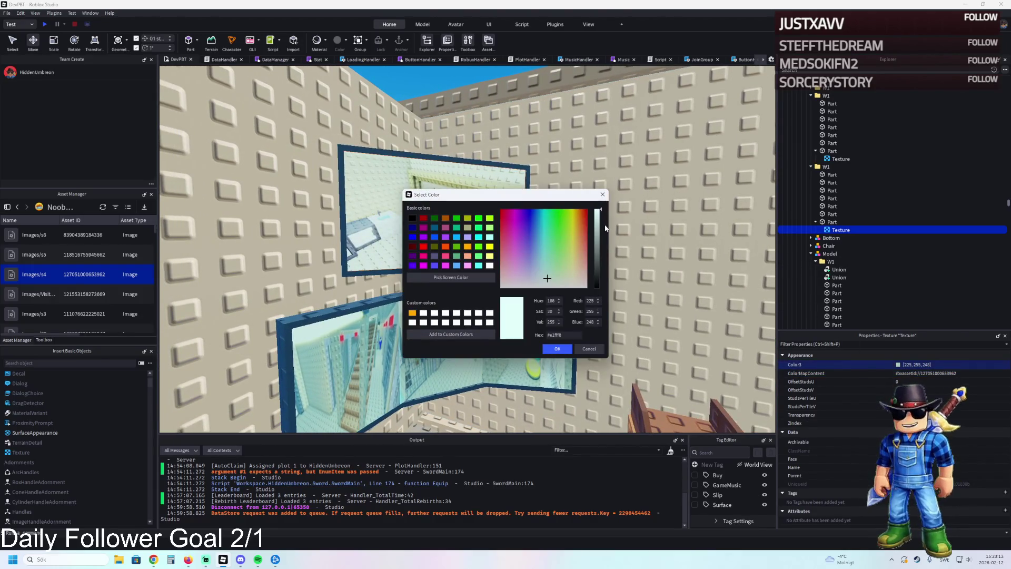
{"action": "left_click_drag", "start_coordinate": [601, 221], "coordinate": [601, 239]}
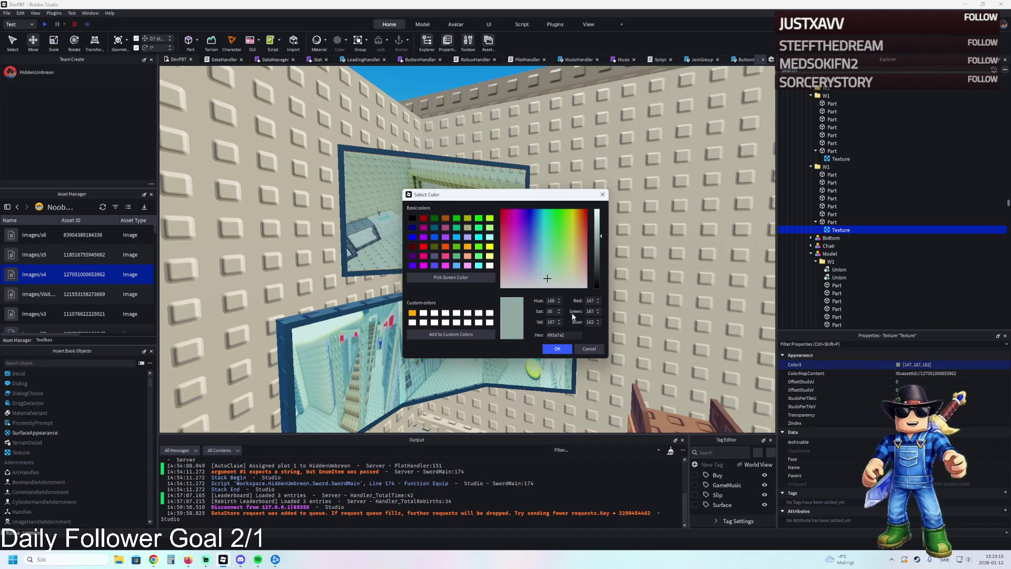
{"action": "left_click", "coordinate": [557, 348]}
{"action": "key", "text": "a"}
{"action": "key", "text": "d"}
{"action": "key", "text": "a"}
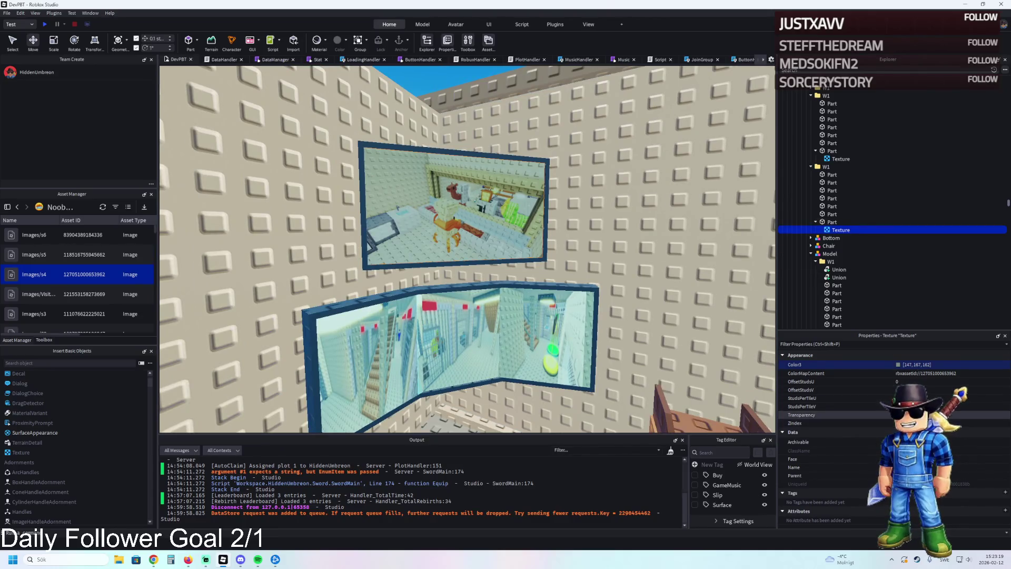
{"action": "left_click", "coordinate": [828, 166]}
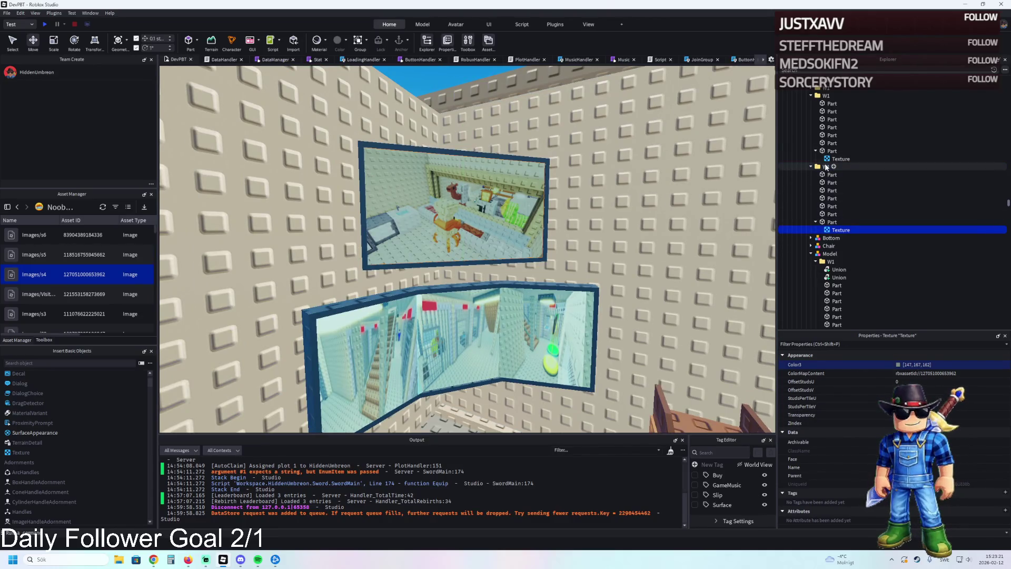
Duplicate the W1 window frame and move the copy along the vertical axis
{"action": "key", "text": "ctrl+d"}
{"action": "key", "text": "q"}
{"action": "mouse_move", "coordinate": [467, 264]}
{"action": "left_mouse_down"}
{"action": "mouse_move", "coordinate": [485, 267]}
{"action": "mouse_move", "coordinate": [480, 254]}
{"action": "left_mouse_up"}
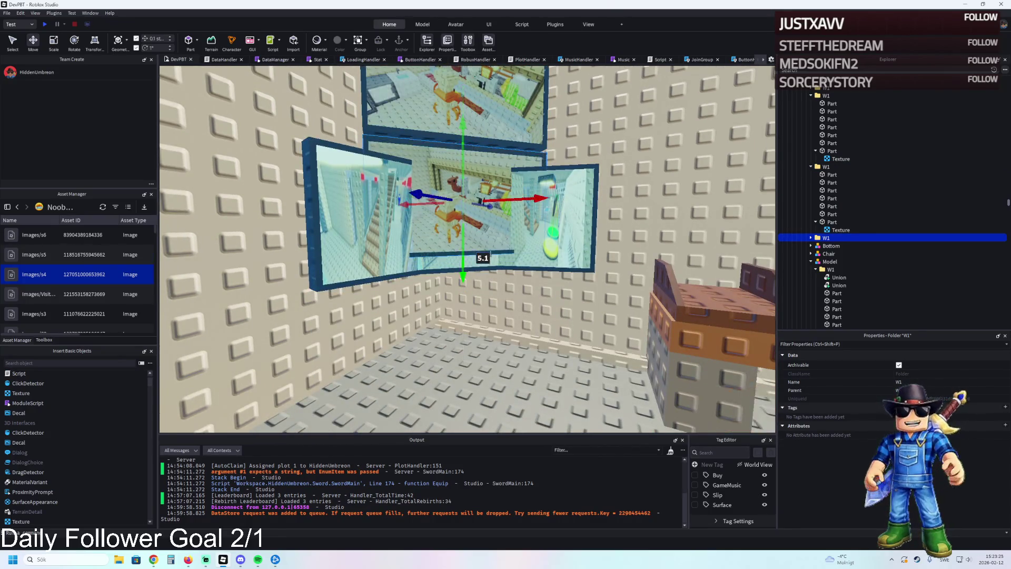
{"action": "scroll", "coordinate": [493, 254], "scroll_direction": "up", "scroll_amount": 3}
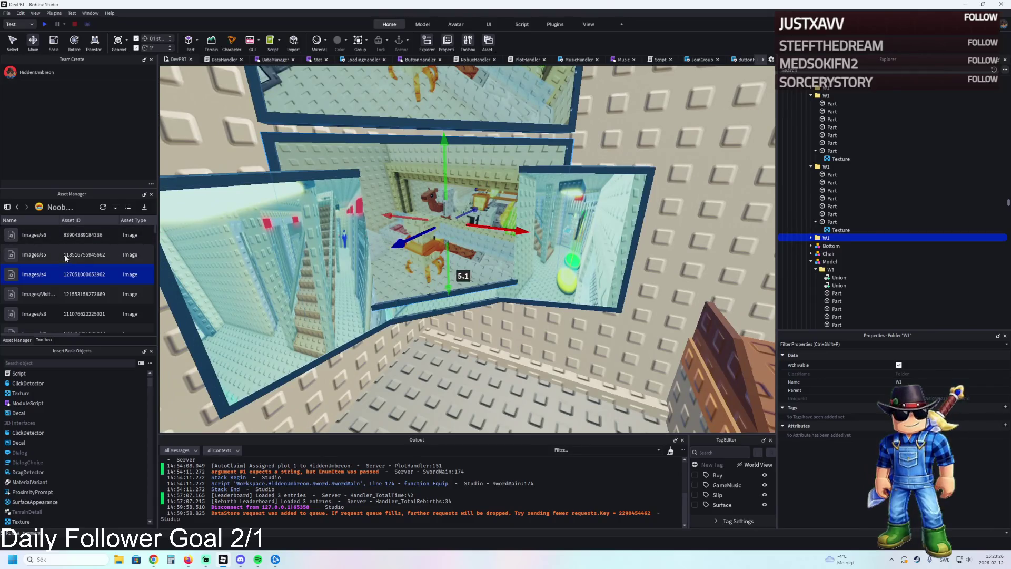
Copy the Images/s5 asset ID and paste it into the new frame's texture image
{"action": "left_click", "coordinate": [61, 255]}
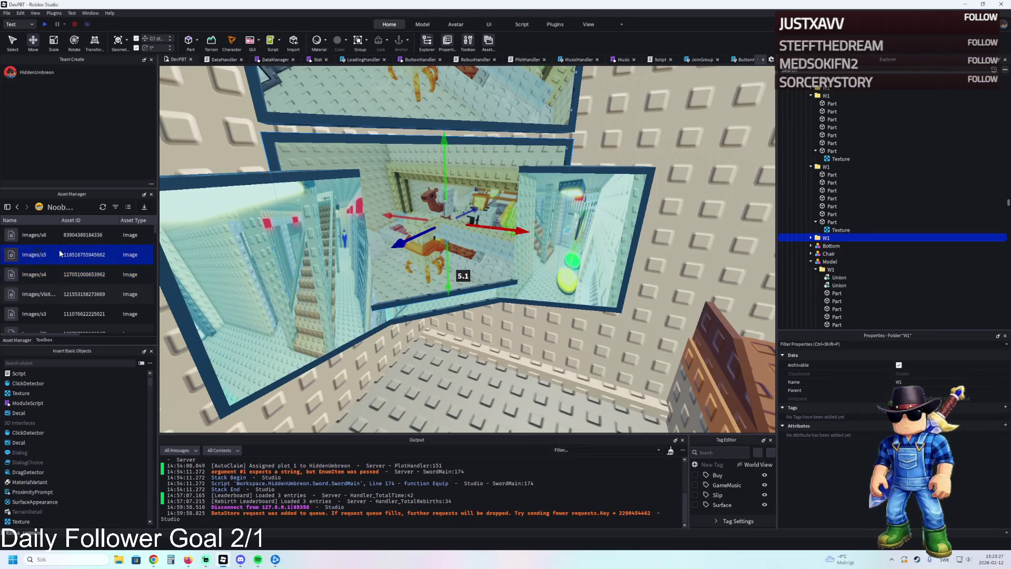
{"action": "left_click", "coordinate": [80, 276]}
{"action": "left_click", "coordinate": [811, 237]}
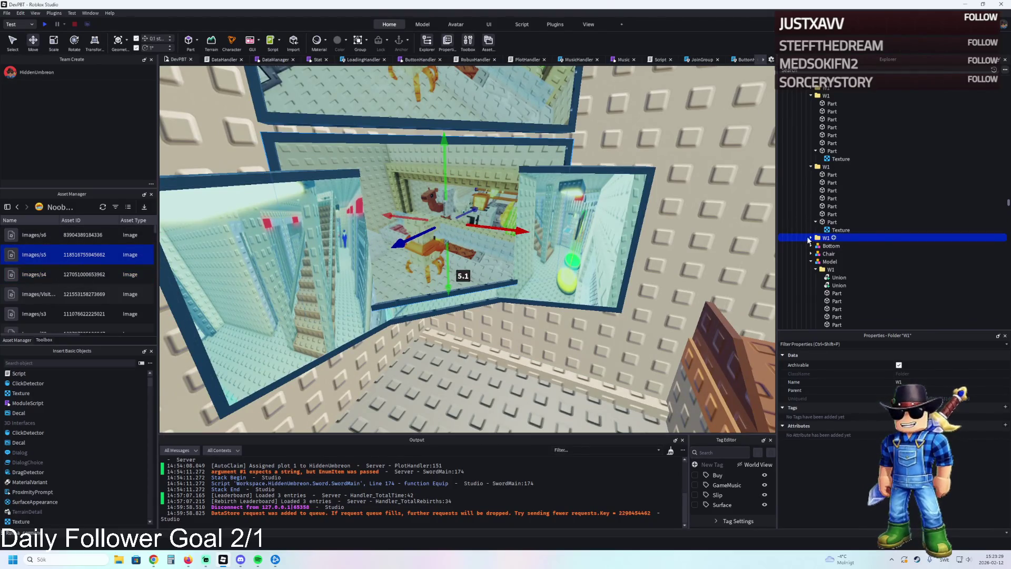
{"action": "left_click", "coordinate": [816, 294]}
{"action": "left_click", "coordinate": [840, 301]}
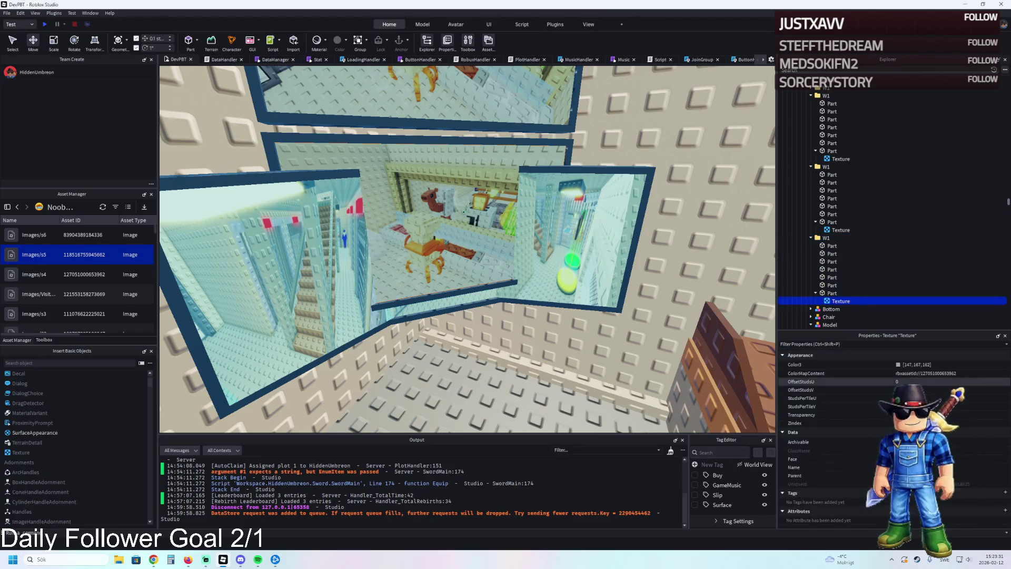
{"action": "left_click", "coordinate": [986, 374]}
{"action": "key", "text": "ctrl+v"}
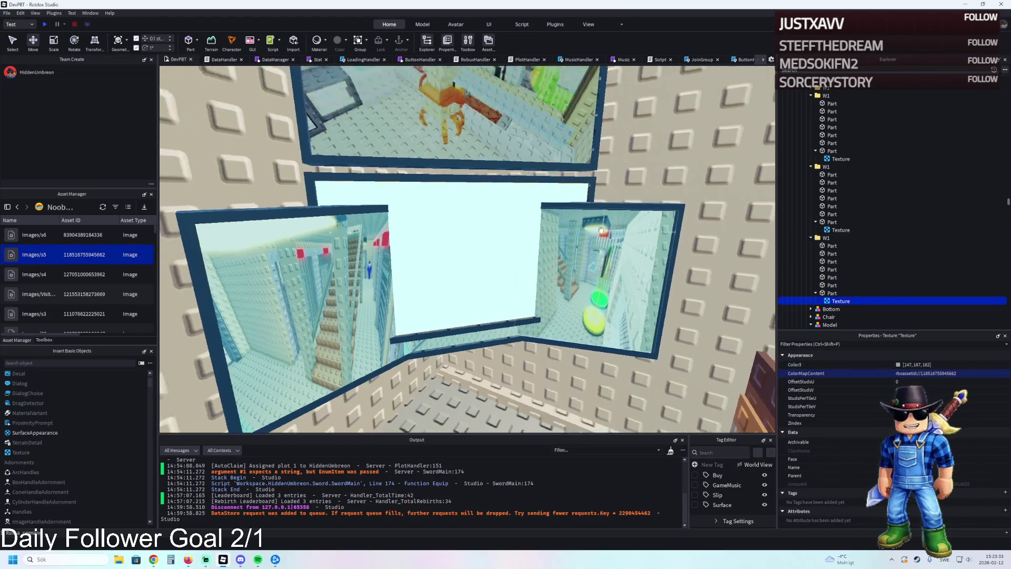
{"action": "scroll", "coordinate": [608, 239], "scroll_direction": "down", "scroll_amount": 4}
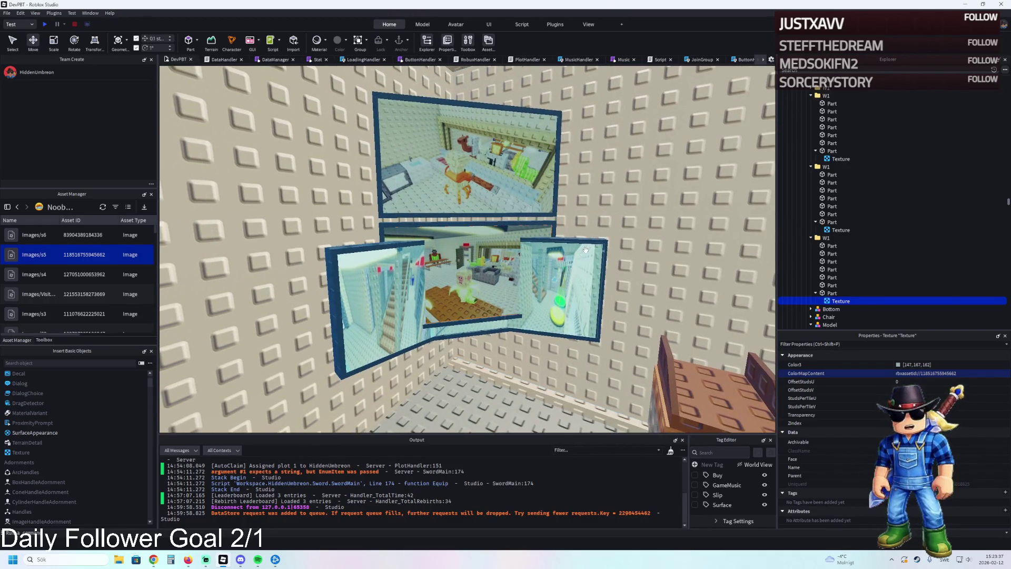
Look across the wall frames toward the desk and reselect the W1 frame group
{"action": "key", "text": "a"}
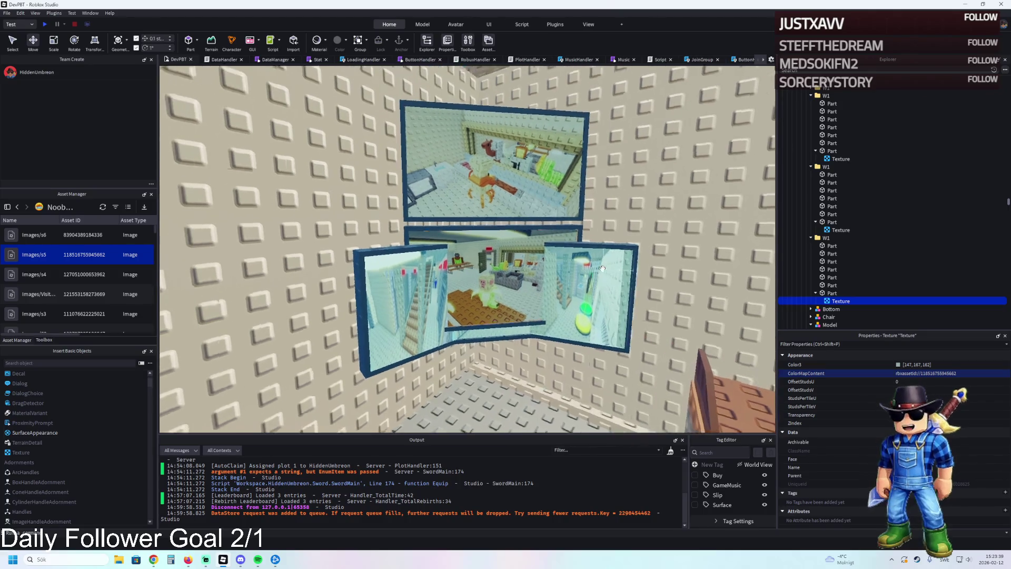
{"action": "left_click", "coordinate": [601, 261]}
{"action": "left_click", "coordinate": [821, 99]}
{"action": "scroll", "coordinate": [821, 99], "scroll_direction": "down", "scroll_amount": 4}
{"action": "left_click", "coordinate": [825, 122]}
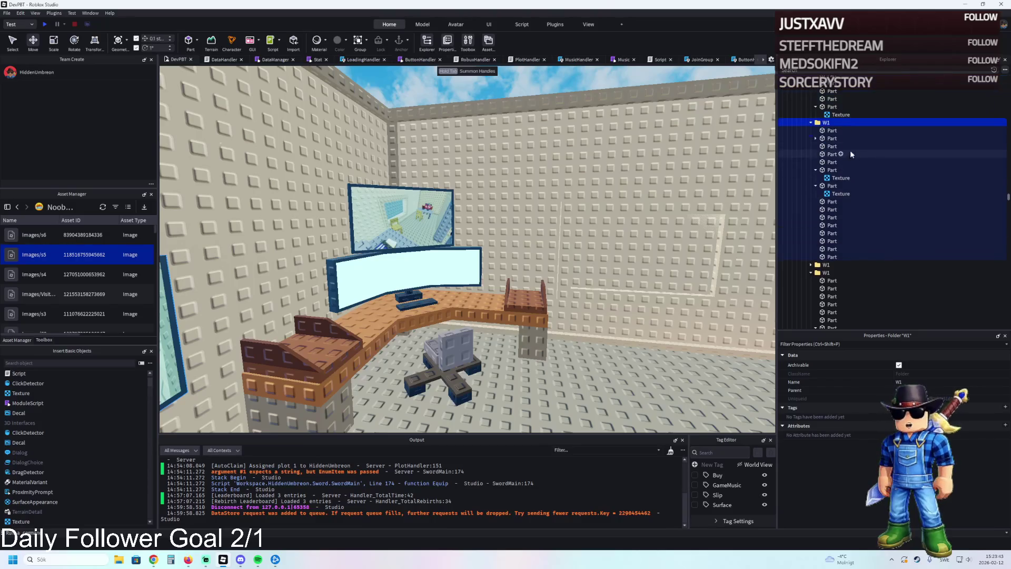
Select the right-wall window frame's W1 group and focus the view on it
{"action": "key", "text": "f"}
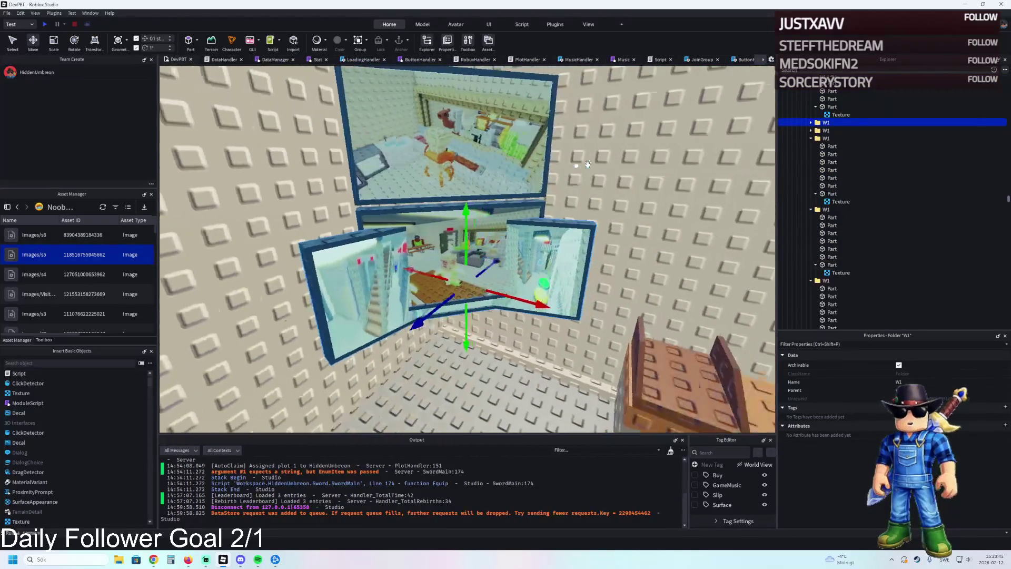
{"action": "scroll", "coordinate": [588, 164], "scroll_direction": "down", "scroll_amount": 5}
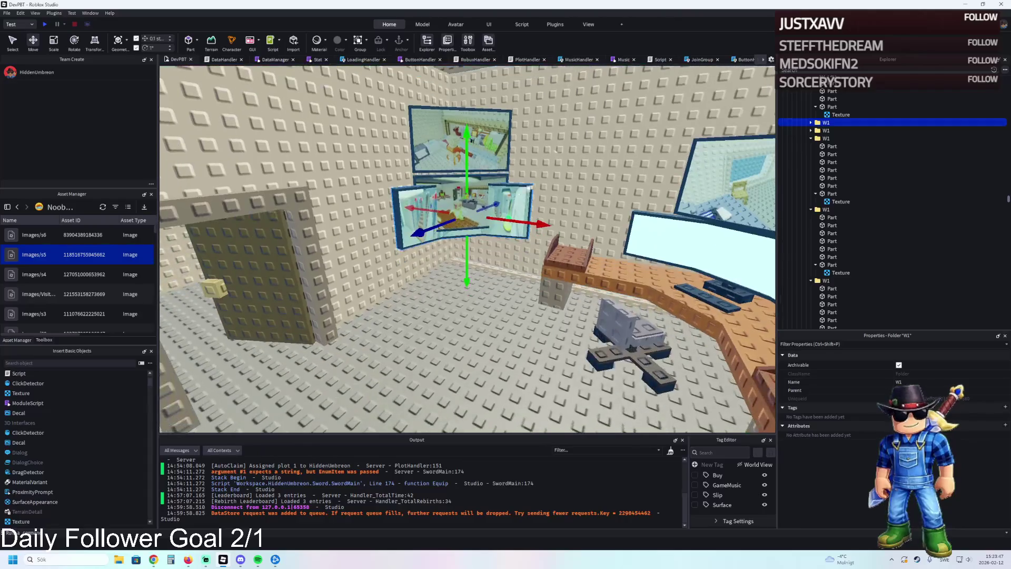
{"action": "scroll", "coordinate": [481, 270], "scroll_direction": "up", "scroll_amount": 5}
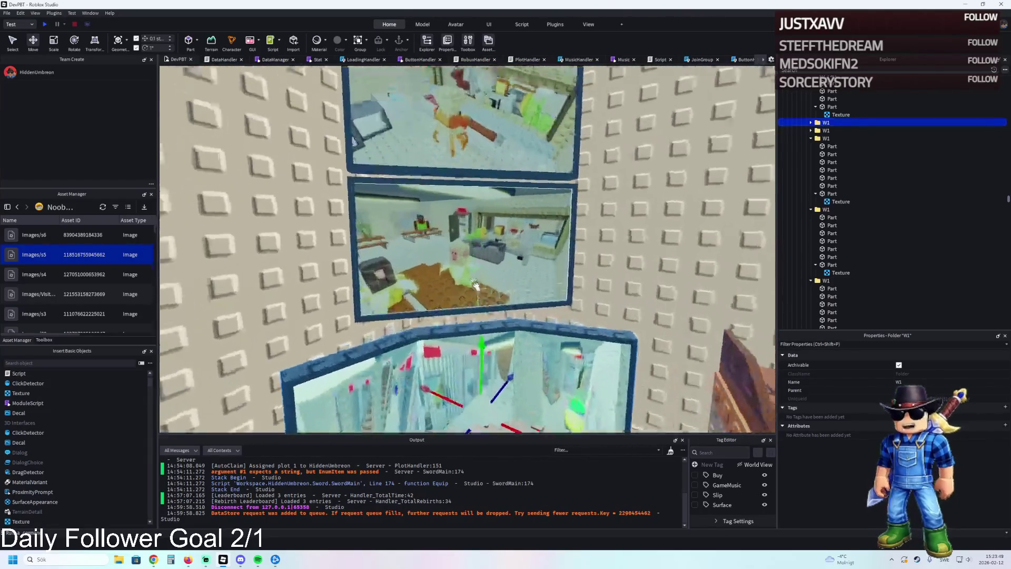
{"action": "scroll", "coordinate": [476, 286], "scroll_direction": "down", "scroll_amount": 5}
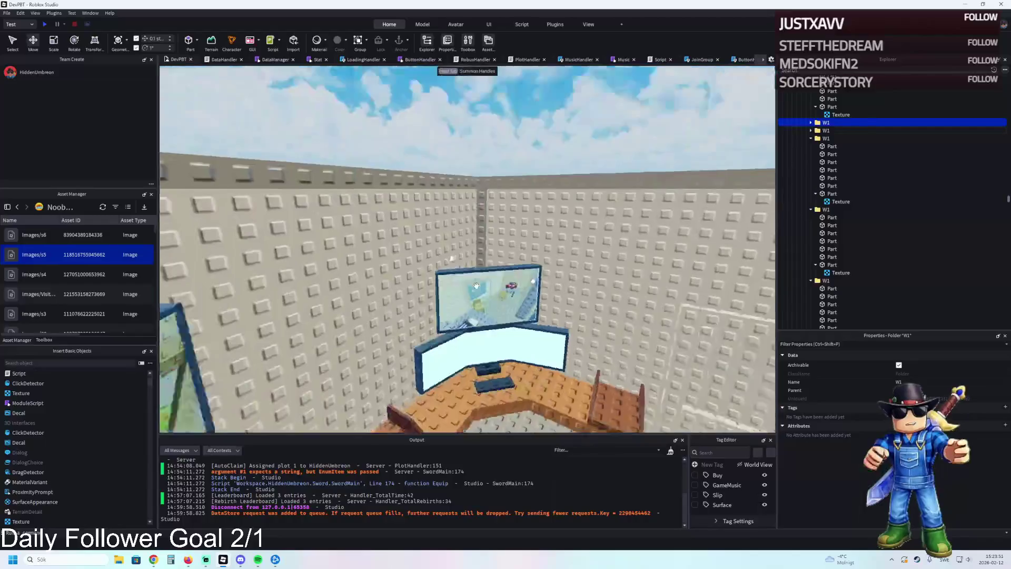
{"action": "scroll", "coordinate": [475, 286], "scroll_direction": "up", "scroll_amount": 5}
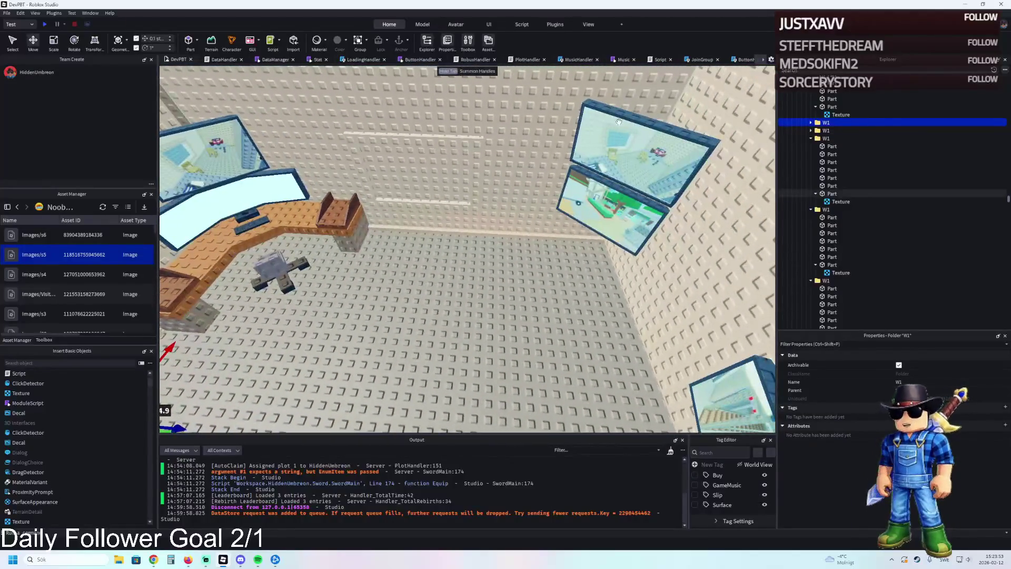
{"action": "left_click", "coordinate": [646, 117]}
{"action": "left_click", "coordinate": [825, 138]}
{"action": "scroll", "coordinate": [676, 150], "scroll_direction": "up", "scroll_amount": 5}
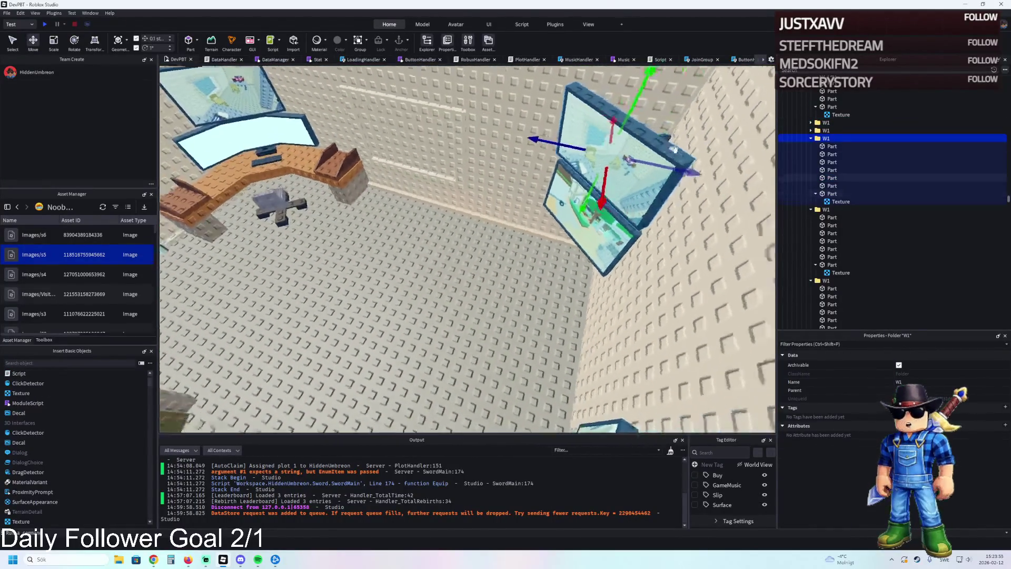
{"action": "key", "text": "f"}
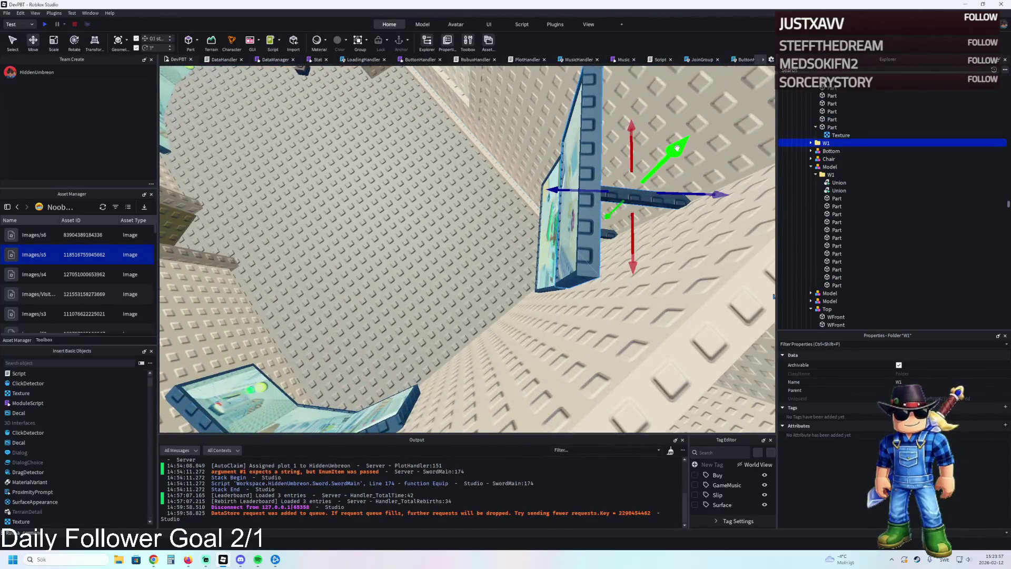
{"action": "scroll", "coordinate": [581, 188], "scroll_direction": "down", "scroll_amount": 5}
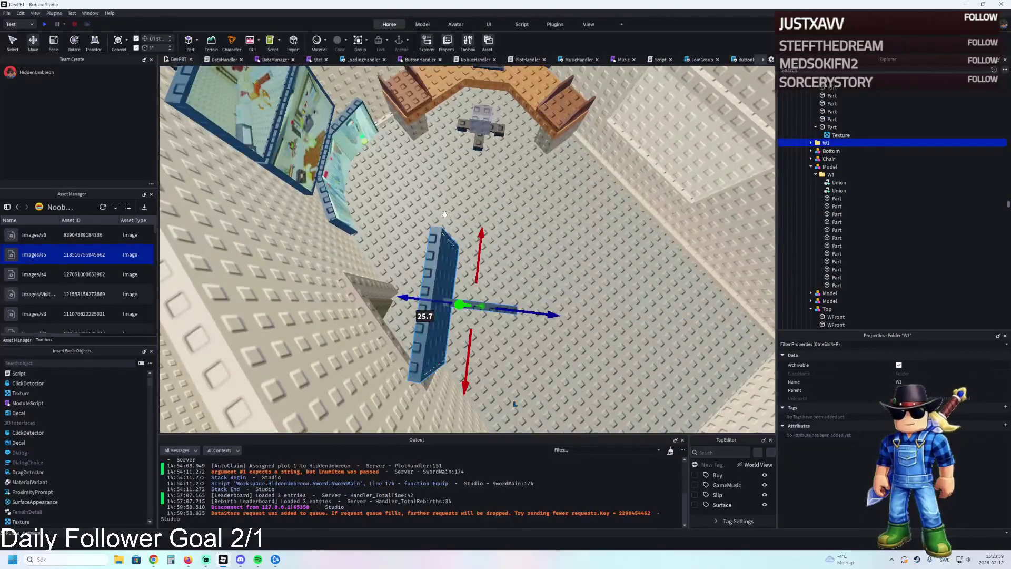
{"action": "scroll", "coordinate": [489, 201], "scroll_direction": "down", "scroll_amount": 5}
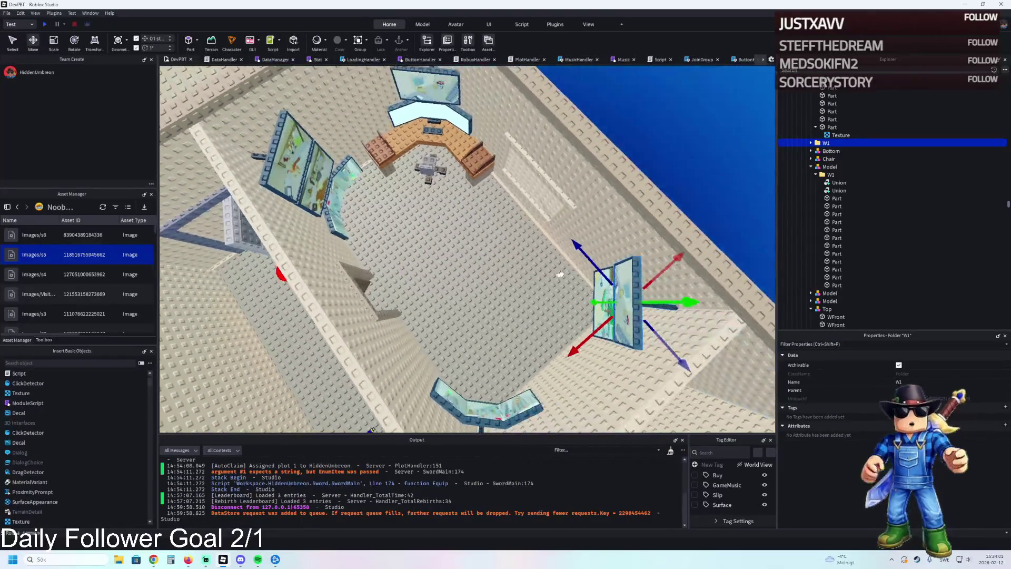
Duplicate the frame and move the copy flush to the wall, on top of the stack
{"action": "key", "text": "ctrl+d"}
{"action": "mouse_move", "coordinate": [589, 262]}
{"action": "left_mouse_down"}
{"action": "mouse_move", "coordinate": [428, 118]}
{"action": "mouse_move", "coordinate": [424, 131]}
{"action": "left_mouse_up"}
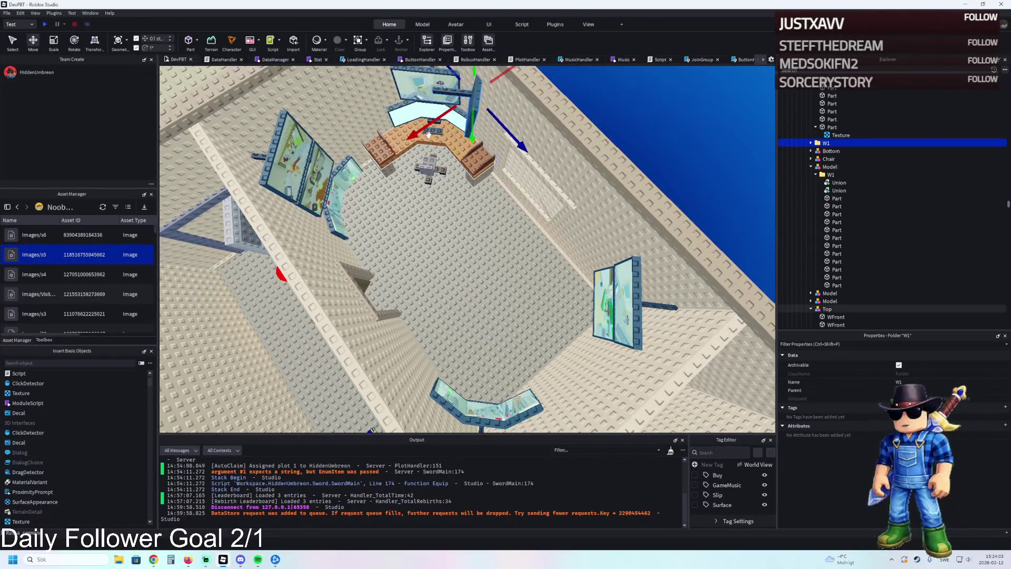
{"action": "scroll", "coordinate": [423, 131], "scroll_direction": "up", "scroll_amount": 10}
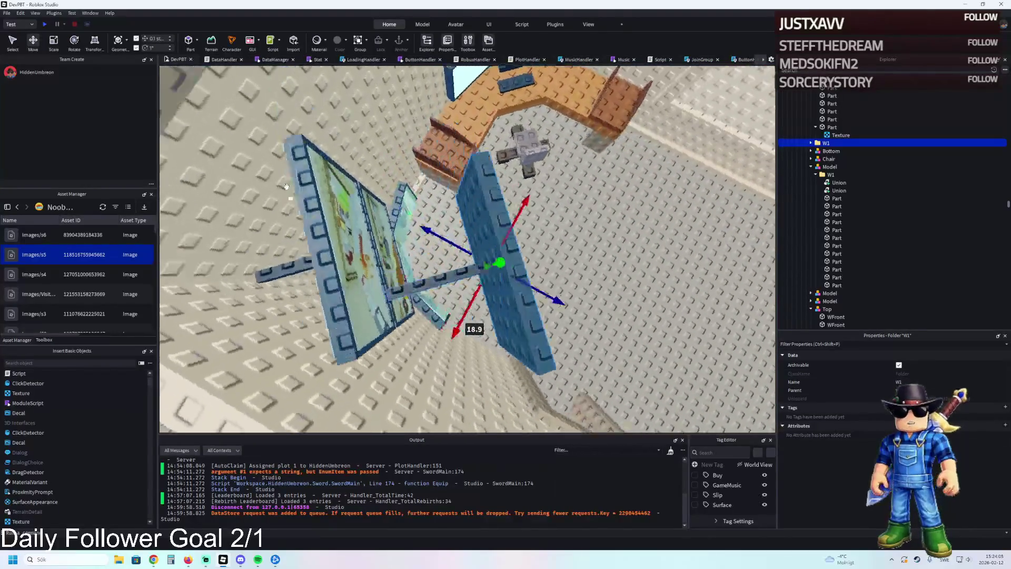
{"action": "scroll", "coordinate": [526, 226], "scroll_direction": "up", "scroll_amount": 5}
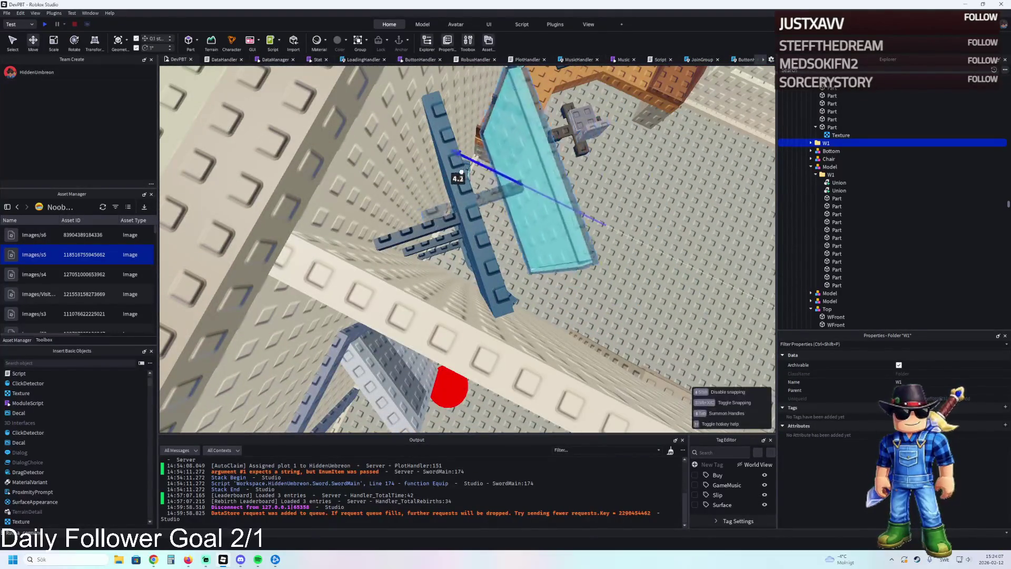
{"action": "left_click_drag", "start_coordinate": [457, 222], "coordinate": [421, 277]}
{"action": "left_click_drag", "start_coordinate": [424, 205], "coordinate": [418, 197]}
{"action": "scroll", "coordinate": [417, 196], "scroll_direction": "up", "scroll_amount": 5}
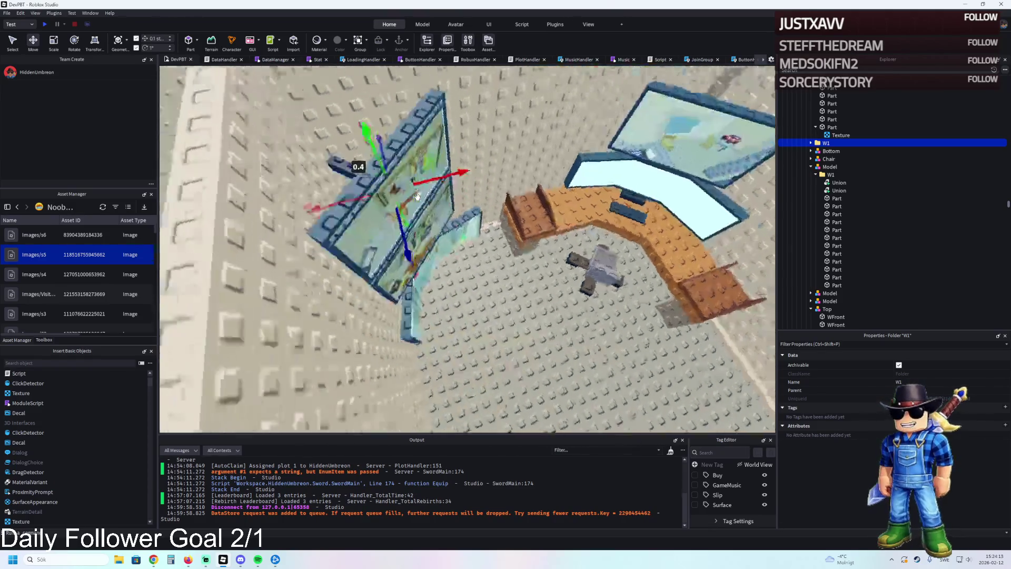
{"action": "mouse_move", "coordinate": [506, 143]}
{"action": "left_mouse_down"}
{"action": "mouse_move", "coordinate": [512, 137]}
{"action": "mouse_move", "coordinate": [500, 145]}
{"action": "left_mouse_up"}
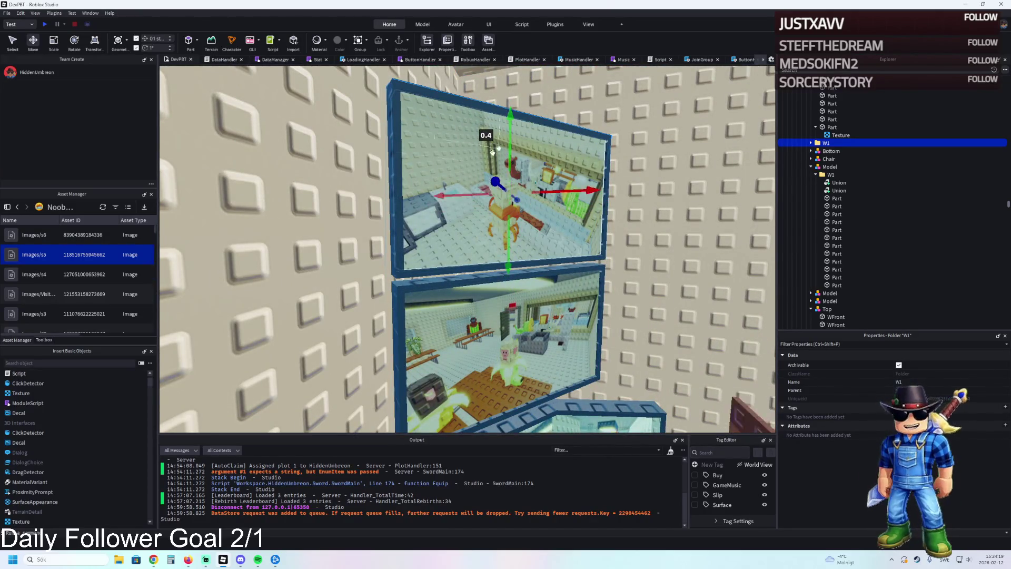
{"action": "left_click", "coordinate": [841, 151]}
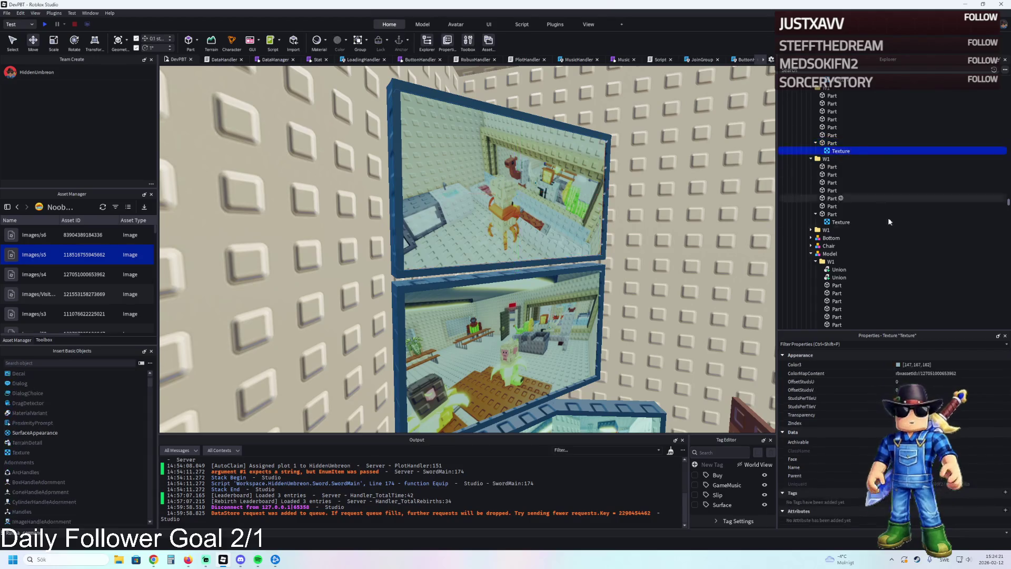
{"action": "left_click", "coordinate": [982, 373]}
{"action": "left_click", "coordinate": [584, 175]}
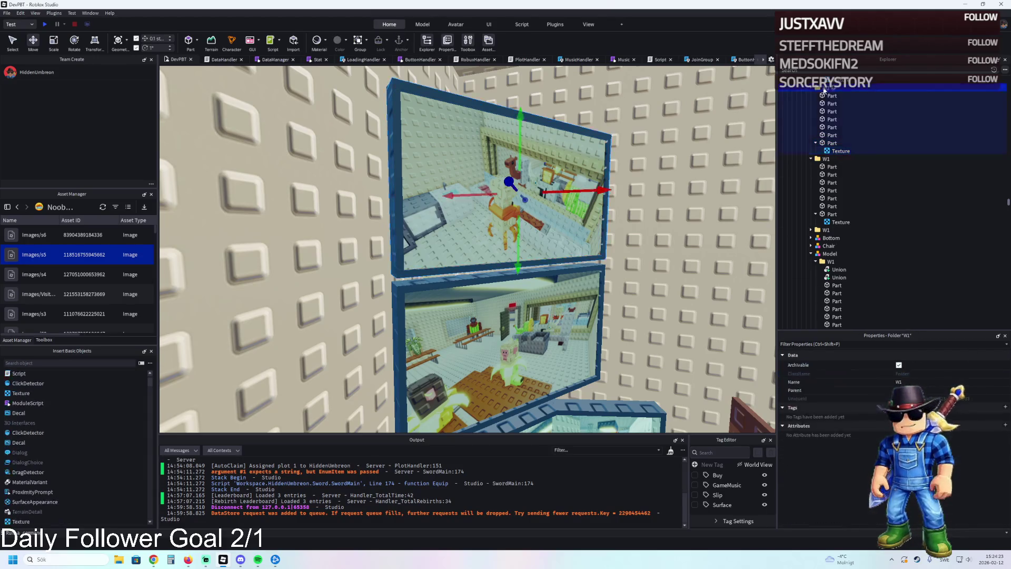
{"action": "left_click", "coordinate": [815, 214]}
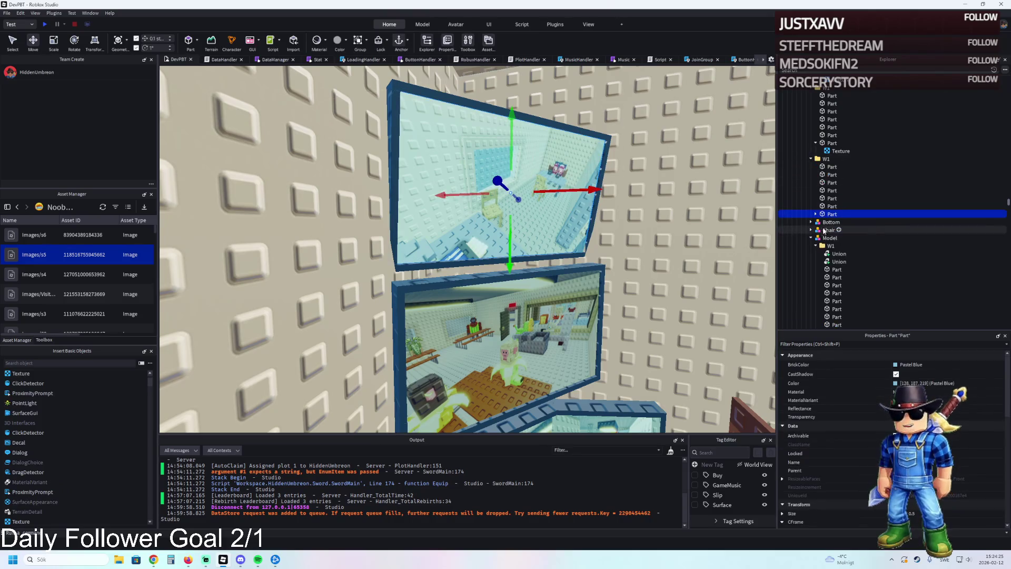
{"action": "left_click", "coordinate": [841, 221]}
{"action": "left_click", "coordinate": [969, 371]}
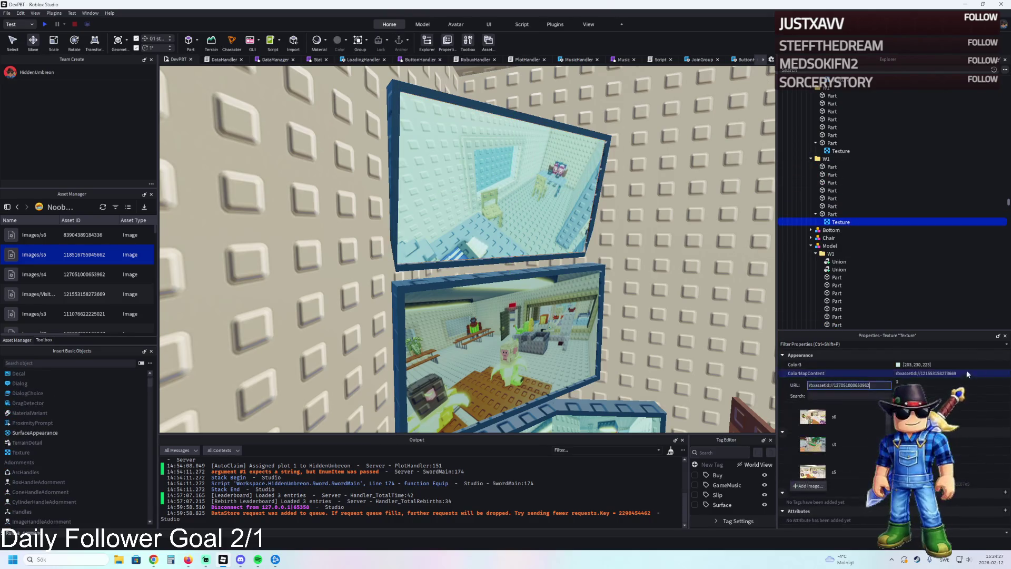
{"action": "left_click", "coordinate": [812, 444]}
{"action": "scroll", "coordinate": [526, 251], "scroll_direction": "up", "scroll_amount": 3}
{"action": "scroll", "coordinate": [525, 252], "scroll_direction": "down", "scroll_amount": 8}
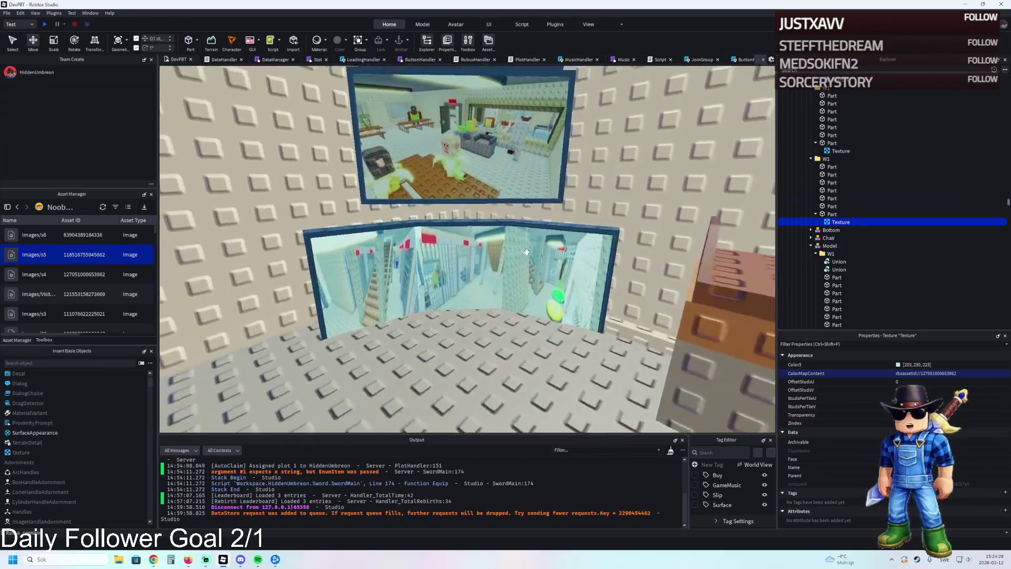
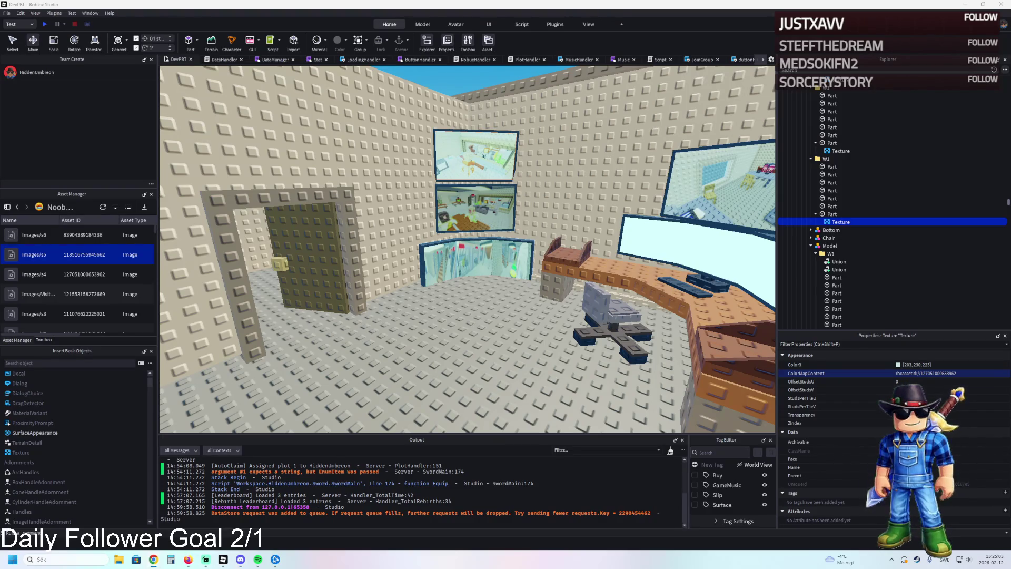
Select the W1 wall monitor group on the right wall and center the view on it
{"action": "scroll", "coordinate": [517, 238], "scroll_direction": "up", "scroll_amount": 8}
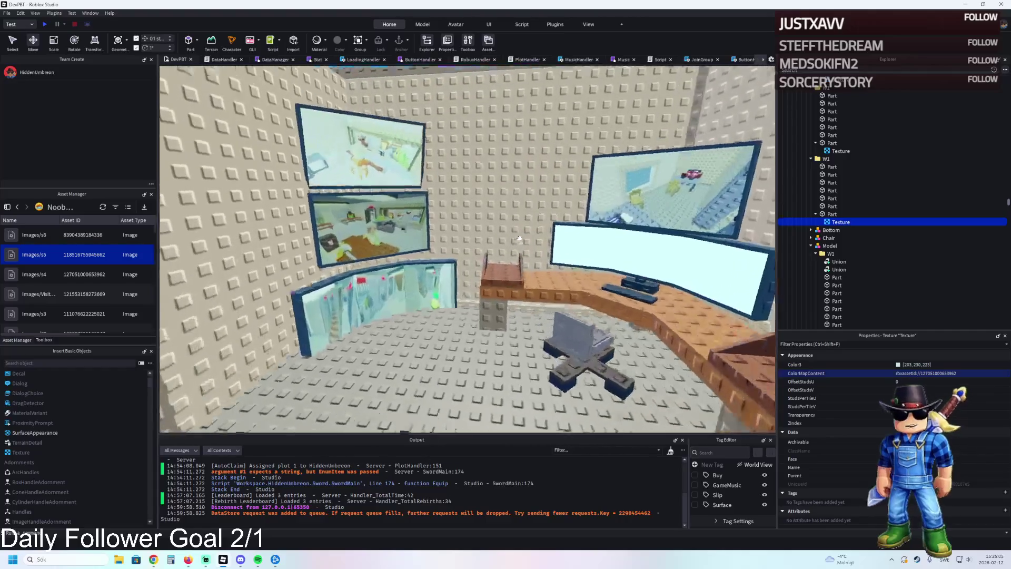
{"action": "scroll", "coordinate": [517, 238], "scroll_direction": "down", "scroll_amount": 5}
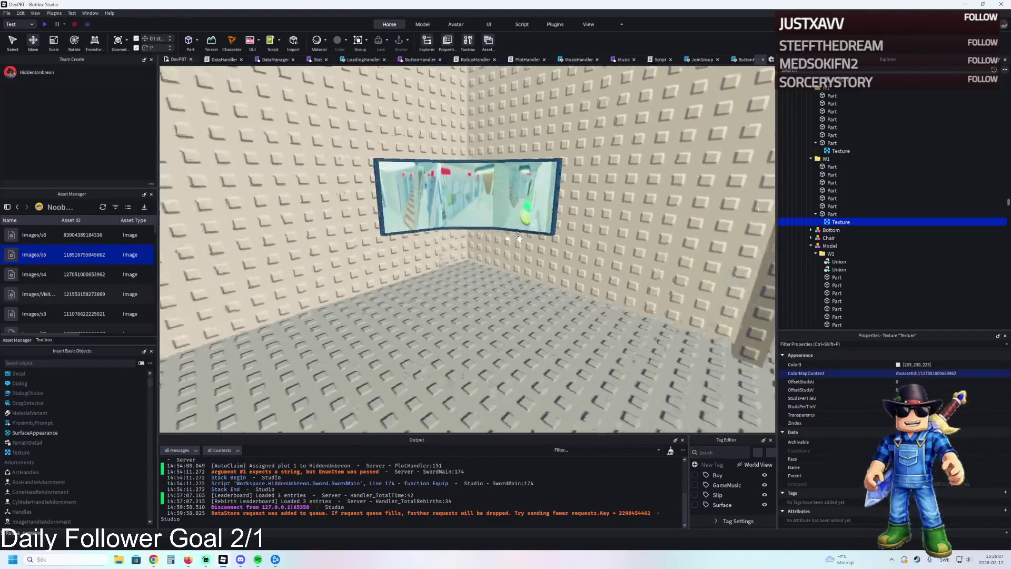
{"action": "left_click_drag", "start_coordinate": [519, 238], "coordinate": [518, 238]}
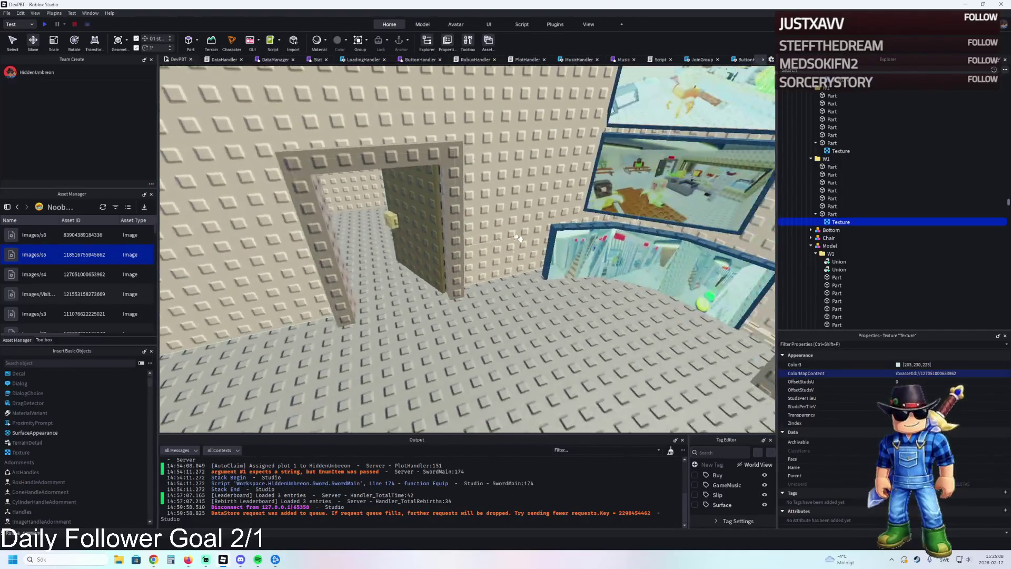
{"action": "left_click", "coordinate": [631, 232]}
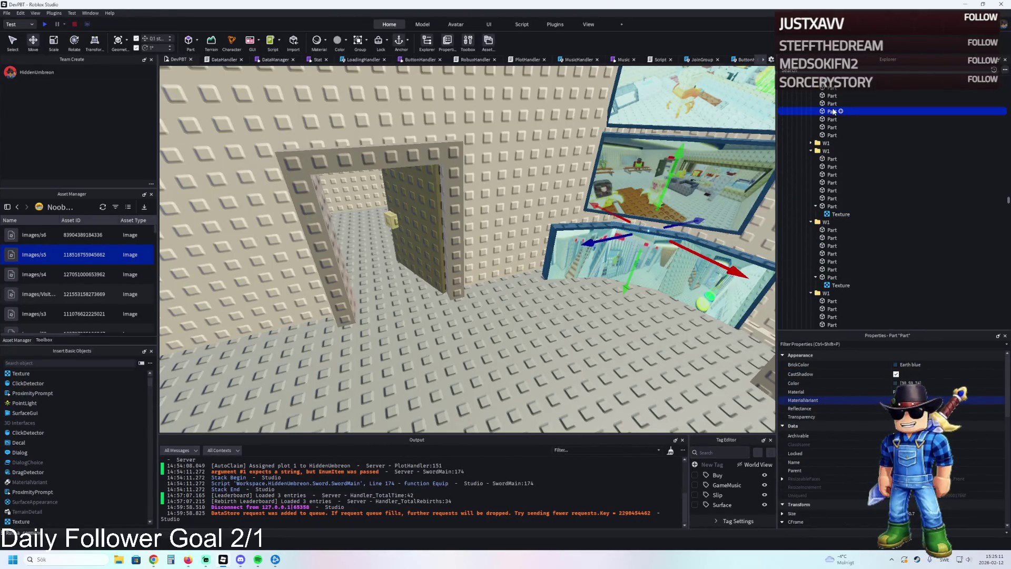
{"action": "left_click", "coordinate": [868, 123]}
{"action": "left_click", "coordinate": [855, 138]}
{"action": "left_click_drag", "start_coordinate": [589, 209], "coordinate": [589, 208]}
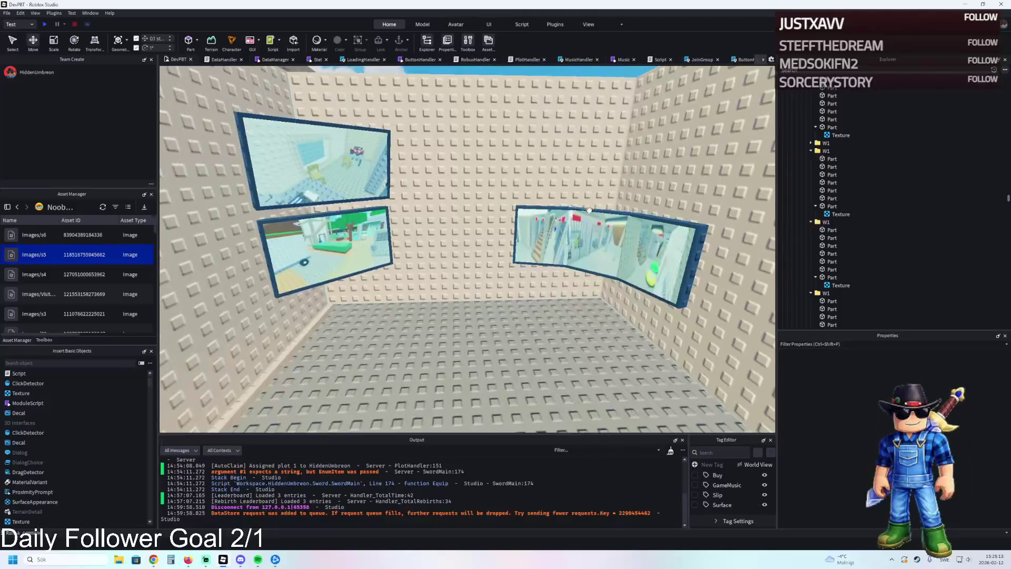
{"action": "left_click", "coordinate": [589, 209]}
{"action": "key", "text": "f"}
Duplicate the W1 monitor group and raise the copy directly above the original
{"action": "left_click", "coordinate": [825, 127]}
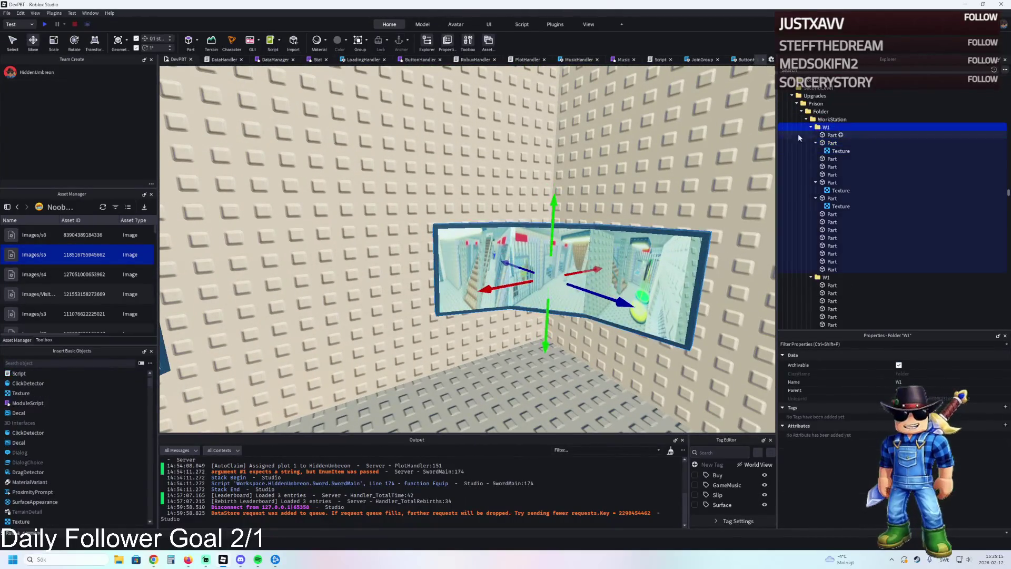
{"action": "key", "text": "ctrl+d"}
{"action": "mouse_move", "coordinate": [546, 327]}
{"action": "left_mouse_down"}
{"action": "mouse_move", "coordinate": [574, 201]}
{"action": "mouse_move", "coordinate": [583, 197]}
{"action": "mouse_move", "coordinate": [628, 243]}
{"action": "mouse_move", "coordinate": [606, 222]}
{"action": "left_mouse_up"}
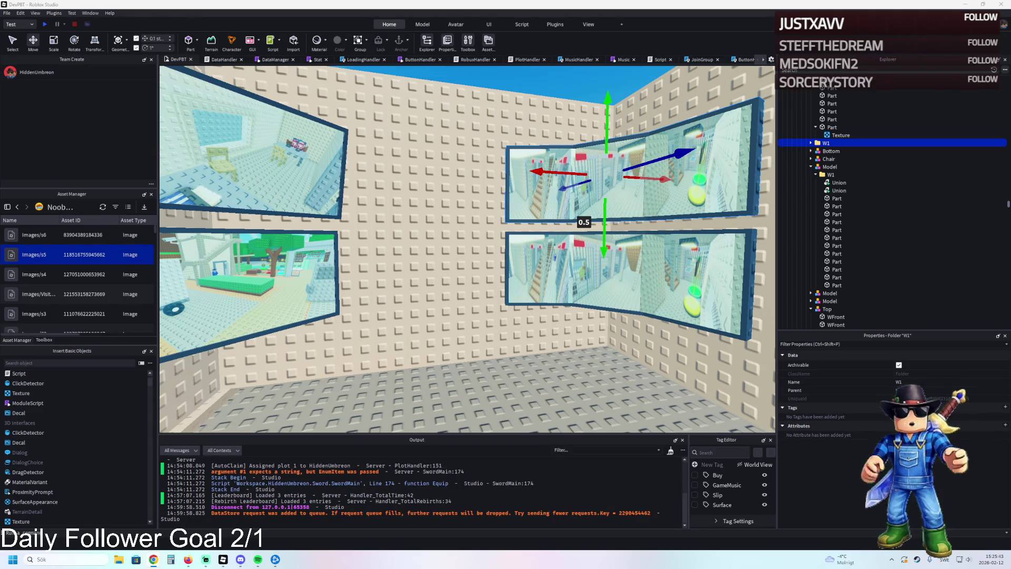
Delete the upper duplicate monitor copy
{"action": "left_click_drag", "start_coordinate": [832, 136], "coordinate": [822, 125]}
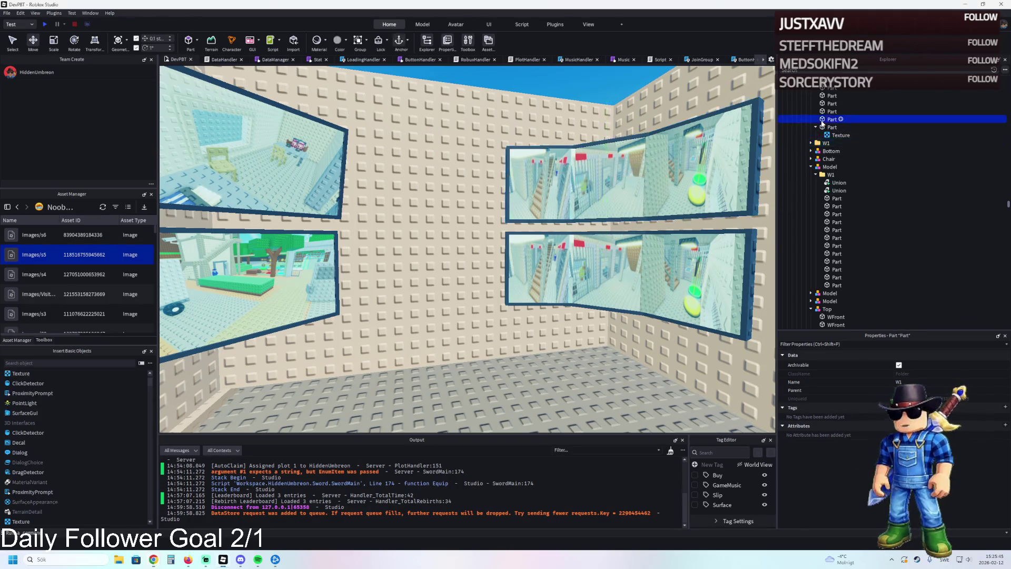
{"action": "left_click", "coordinate": [825, 136]}
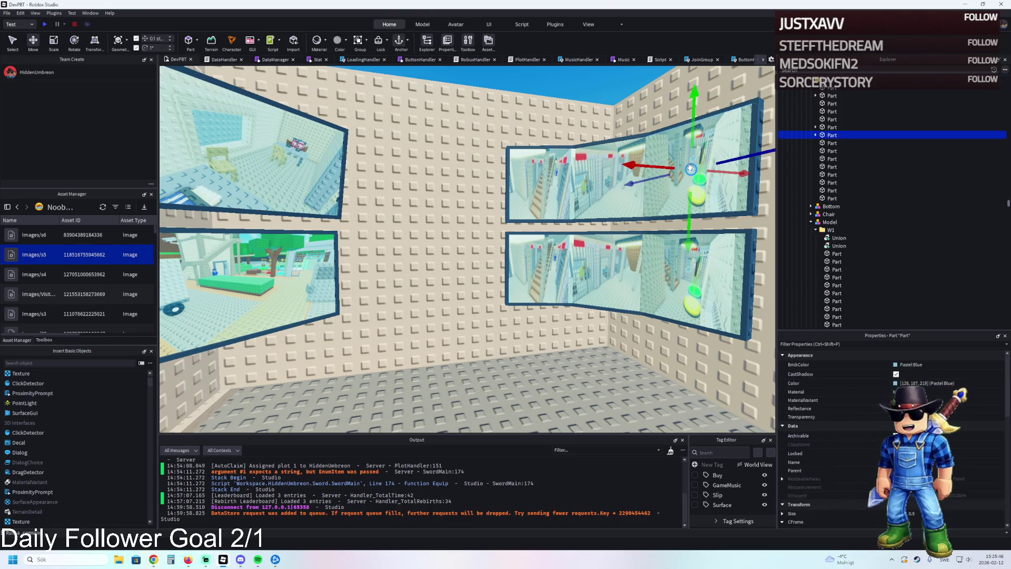
{"action": "key", "text": "Delete"}
Raise the remaining W1 monitor slightly and resize it from its bottom edge
{"action": "left_click", "coordinate": [831, 142]}
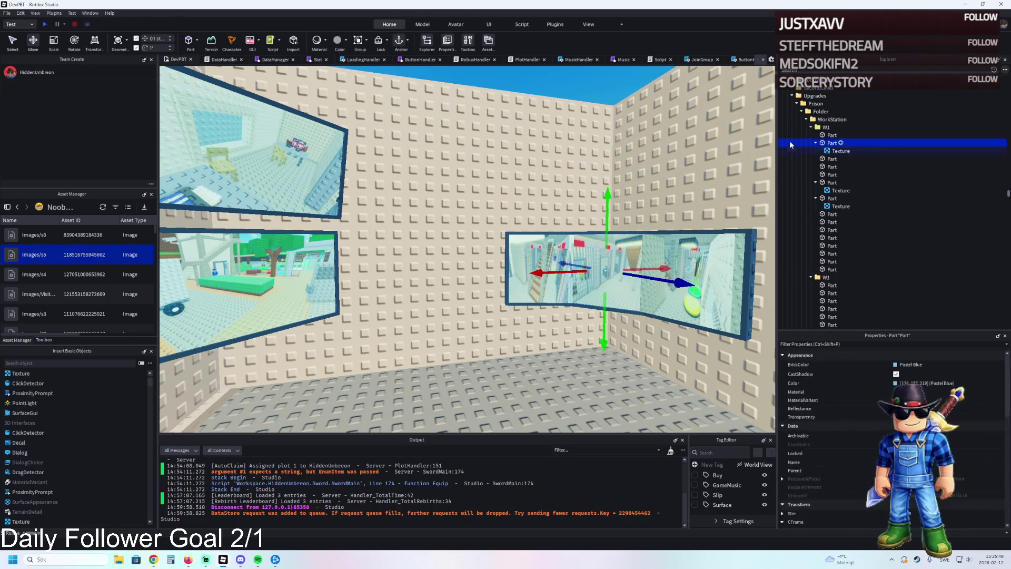
{"action": "left_click", "coordinate": [825, 127]}
{"action": "left_click_drag", "start_coordinate": [604, 319], "coordinate": [619, 284]}
{"action": "key", "text": "f"}
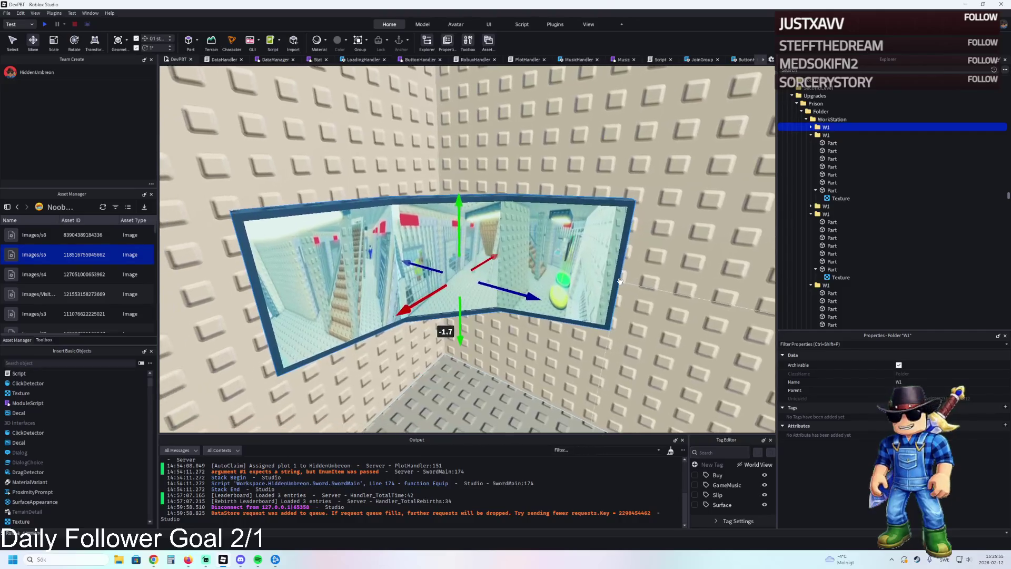
{"action": "key", "text": "ctrl+3"}
{"action": "left_click_drag", "start_coordinate": [463, 264], "coordinate": [468, 277]}
{"action": "scroll", "coordinate": [490, 296], "scroll_direction": "down", "scroll_amount": 5}
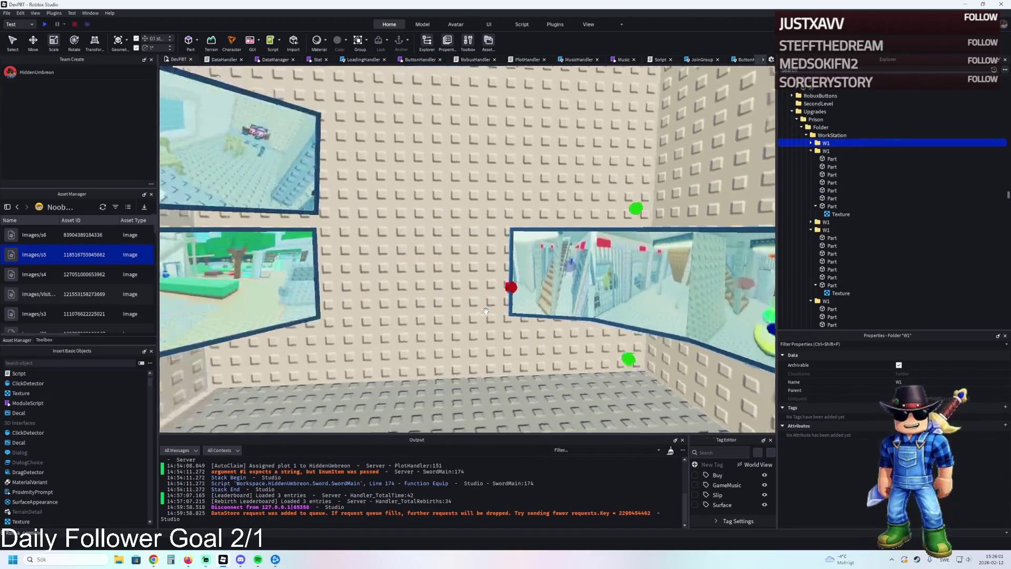
Slide the monitor 8.8 studs to the right along the wall, then view the desk
{"action": "key", "text": "ctrl+2"}
{"action": "mouse_move", "coordinate": [337, 227]}
{"action": "left_mouse_down"}
{"action": "mouse_move", "coordinate": [294, 228]}
{"action": "mouse_move", "coordinate": [447, 293]}
{"action": "left_mouse_up"}
{"action": "key", "text": "s"}
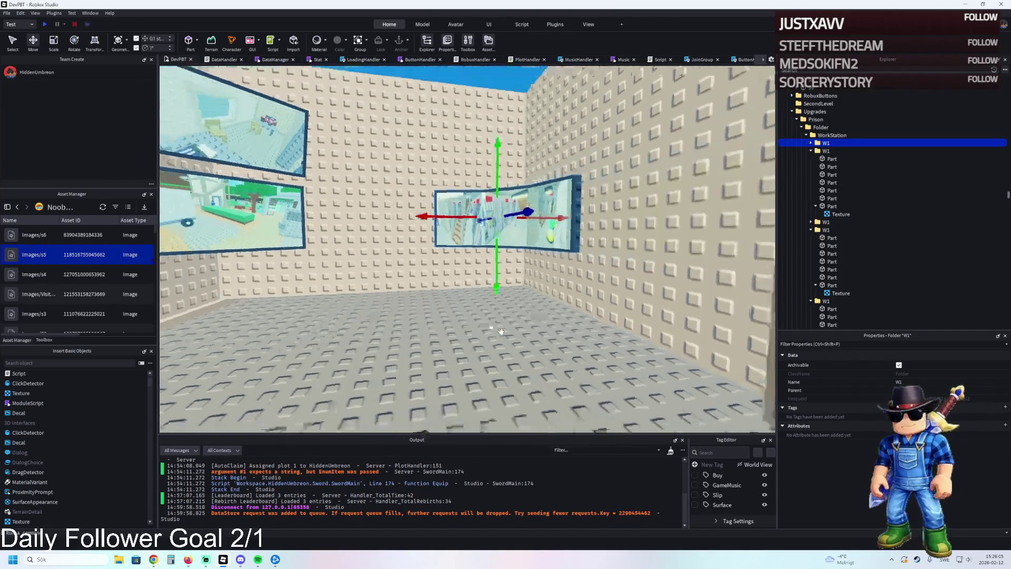
{"action": "key", "text": "w"}
{"action": "key", "text": "w"}
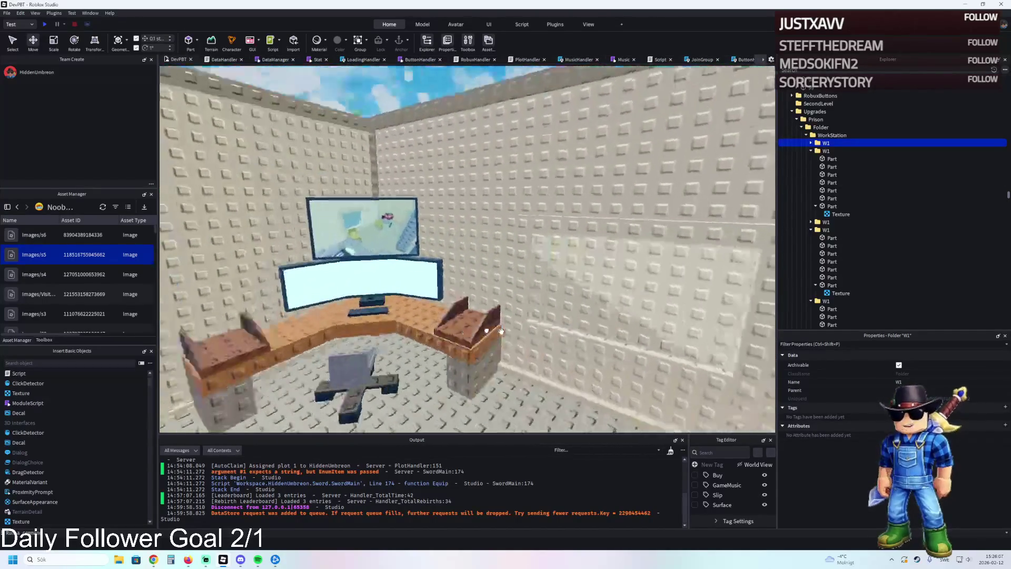
{"action": "key", "text": "w"}
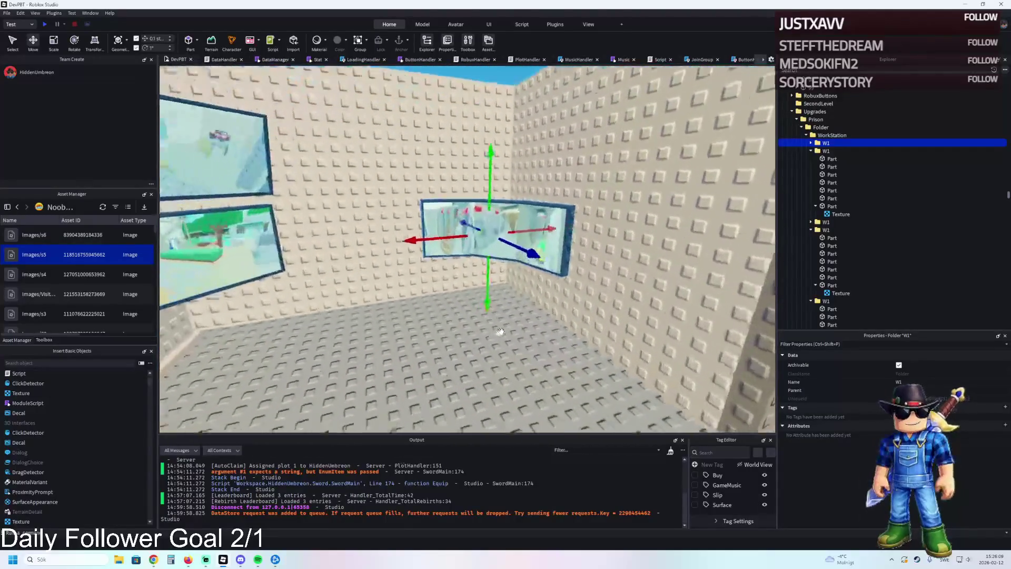
{"action": "key", "text": "s"}
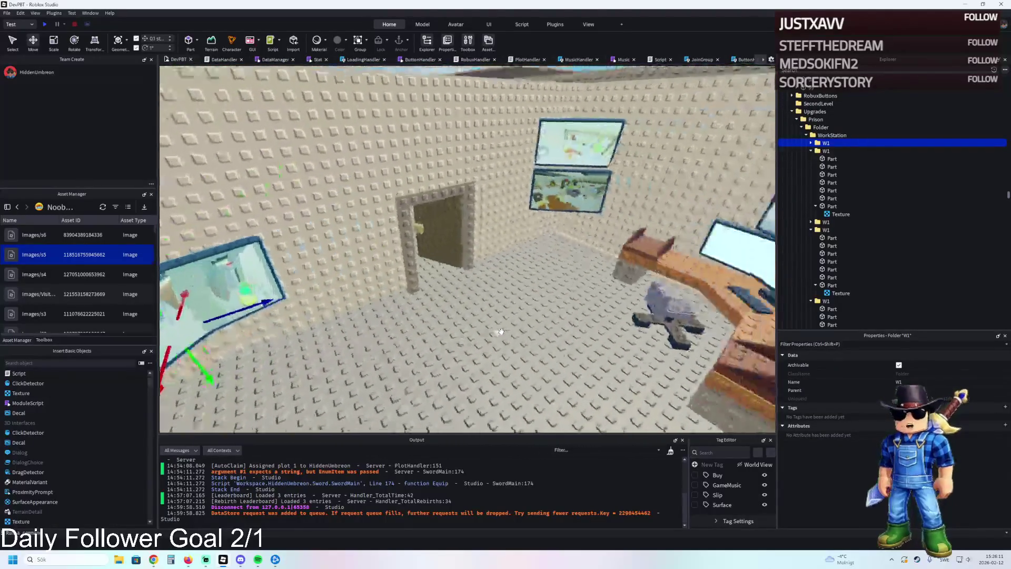
{"action": "key", "text": "d"}
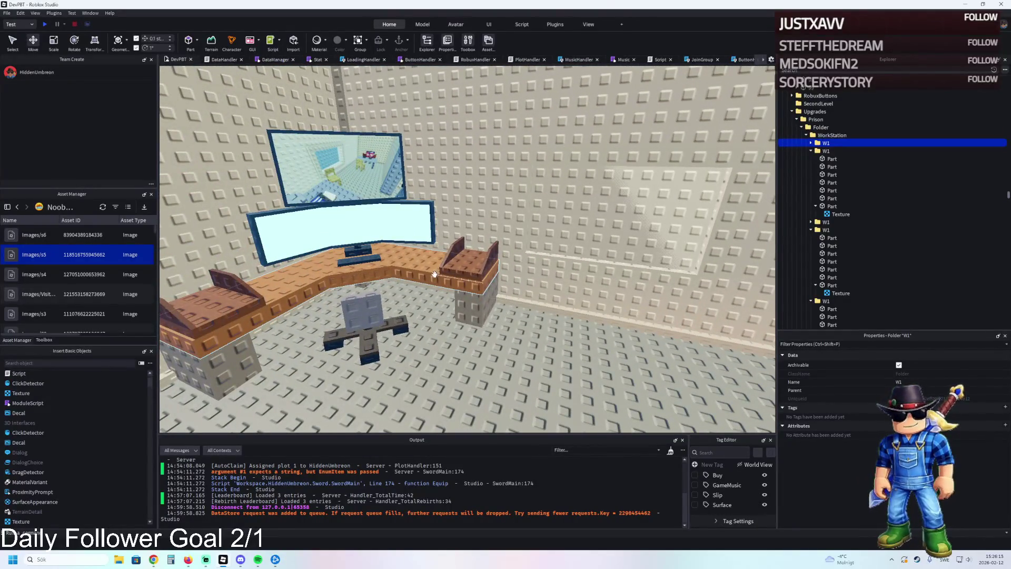
Select the desk's Top and Bottom models and duplicate them
{"action": "left_click", "coordinate": [435, 274]}
{"action": "double_click", "coordinate": [831, 149]}
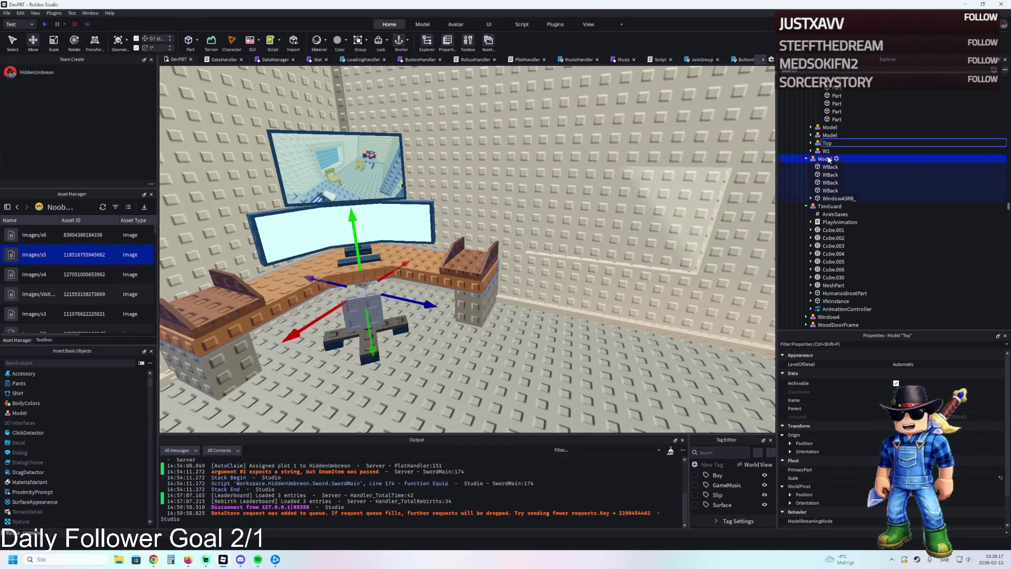
{"action": "left_click", "coordinate": [829, 158]}
{"action": "key", "text": "Left"}
{"action": "key", "text": "Down"}
{"action": "key", "text": "Left"}
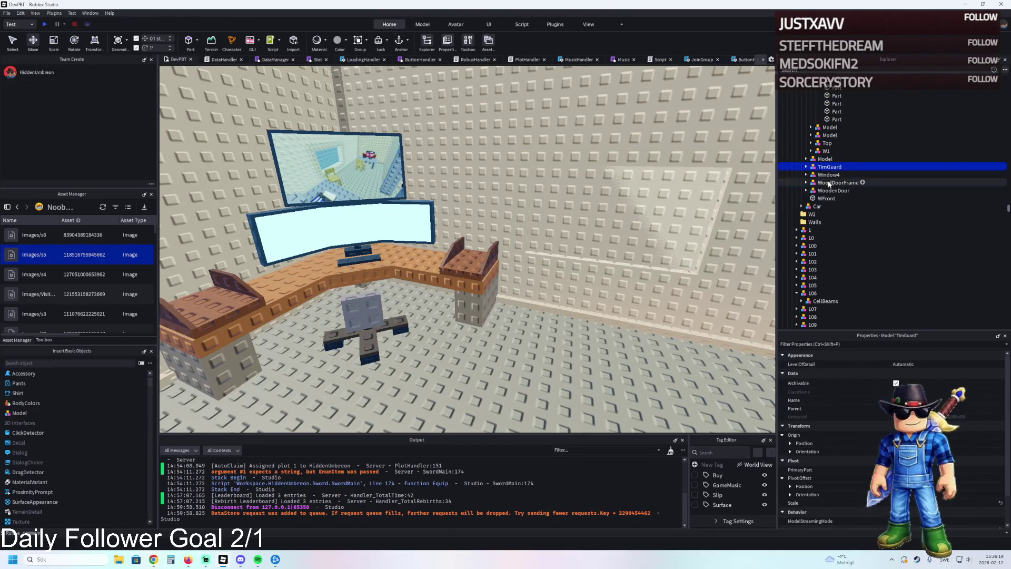
{"action": "left_click", "coordinate": [483, 301]}
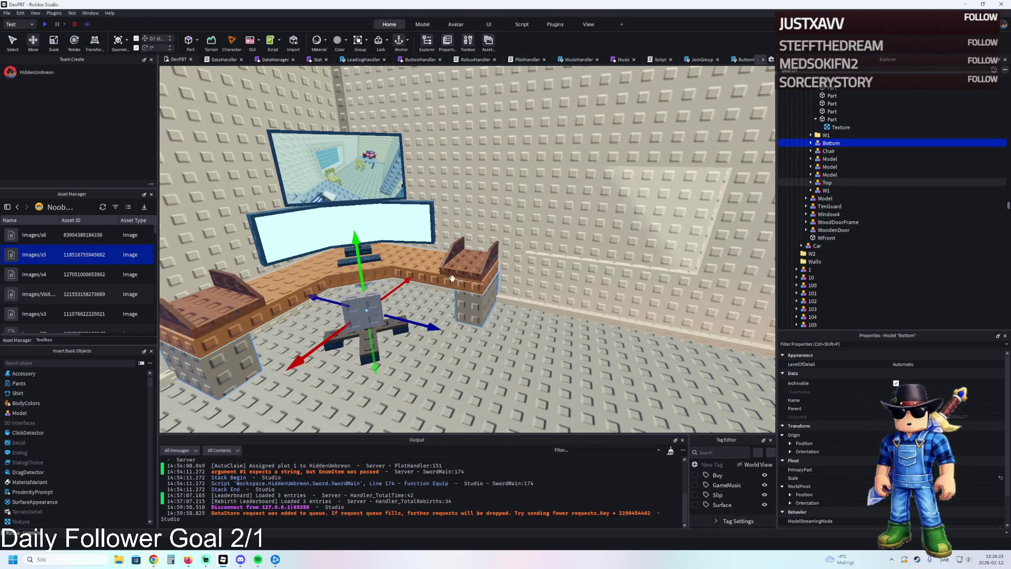
{"action": "key", "text": "ctrl+d"}
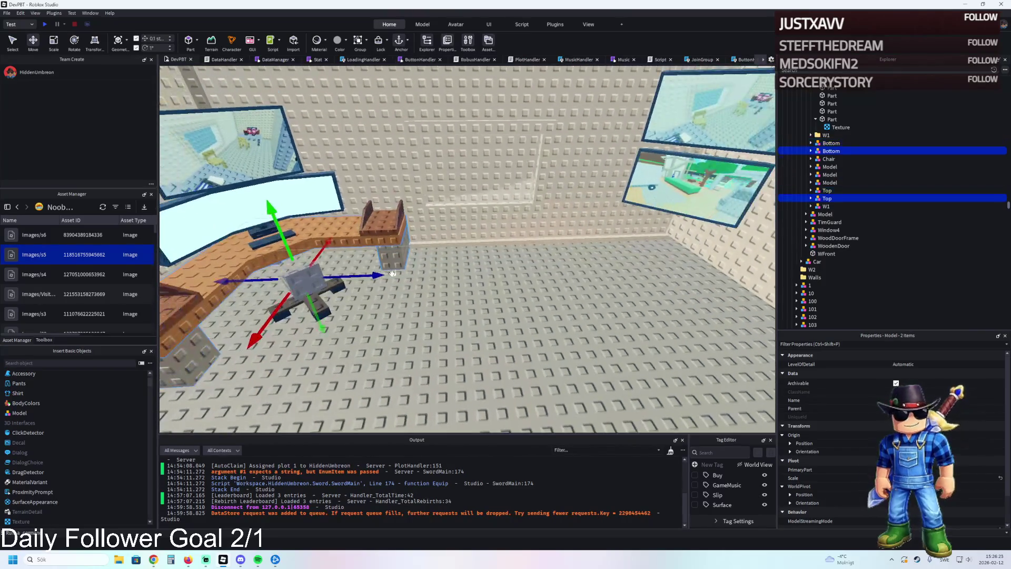
Move the desk copy sideways and nudge it about 2 studs flush against the wall
{"action": "mouse_move", "coordinate": [377, 274]}
{"action": "left_mouse_down"}
{"action": "mouse_move", "coordinate": [425, 275]}
{"action": "mouse_move", "coordinate": [488, 230]}
{"action": "mouse_move", "coordinate": [443, 211]}
{"action": "mouse_move", "coordinate": [451, 219]}
{"action": "left_mouse_up"}
{"action": "key", "text": "w"}
{"action": "key", "text": "w"}
{"action": "key", "text": "w"}
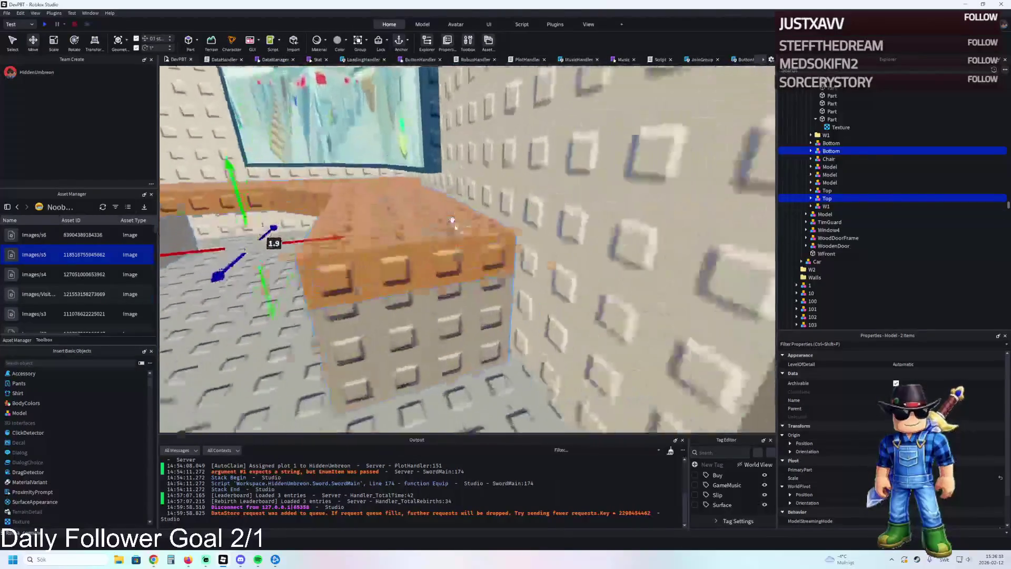
{"action": "key", "text": "a"}
{"action": "left_click_drag", "start_coordinate": [381, 213], "coordinate": [382, 212]}
{"action": "key", "text": "s"}
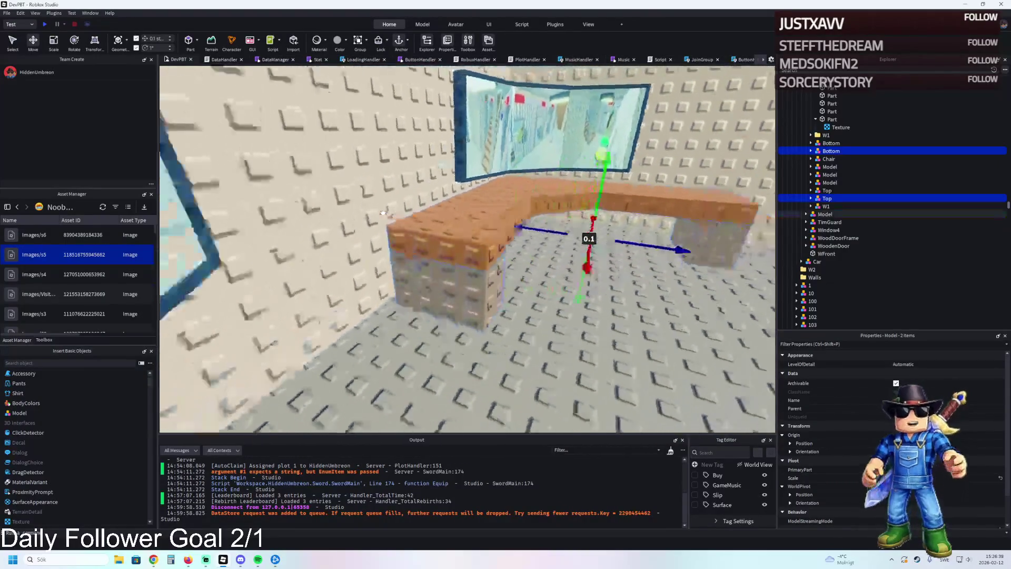
{"action": "key", "text": "w"}
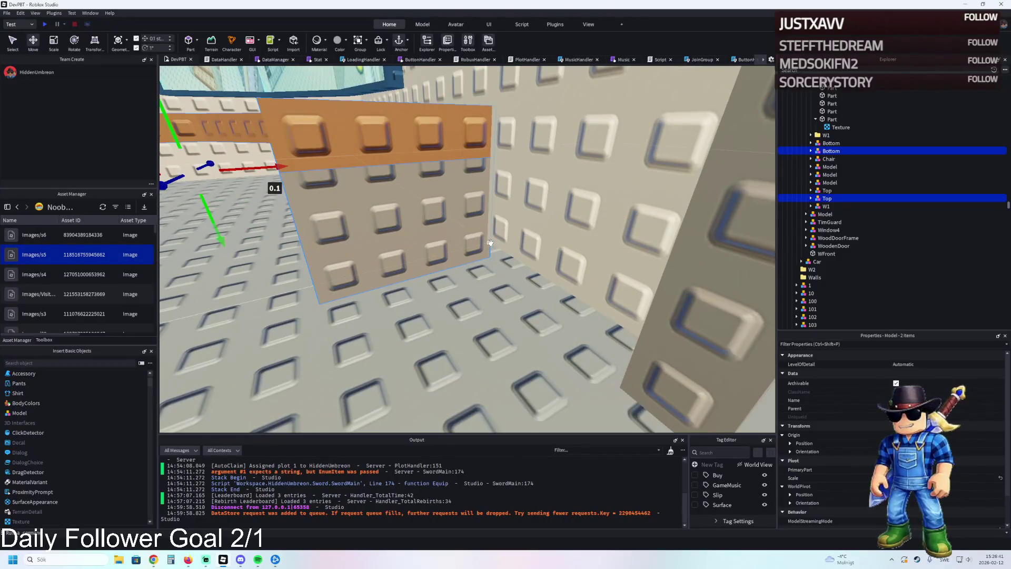
{"action": "left_click_drag", "start_coordinate": [354, 169], "coordinate": [266, 169]}
{"action": "left_click", "coordinate": [519, 216]}
Resize the back wall WBack downward and inspect the other back wall pieces
{"action": "key", "text": "f"}
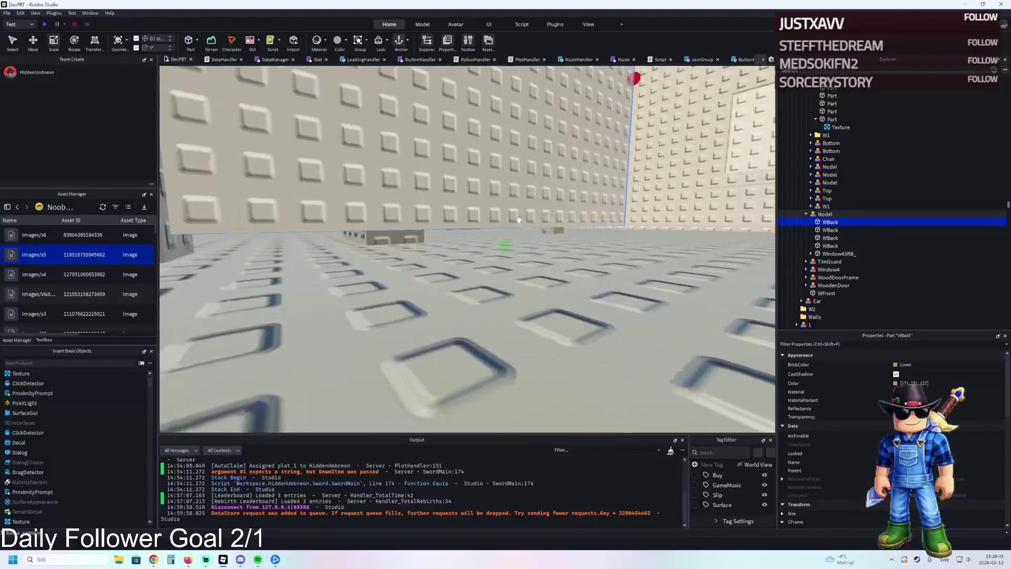
{"action": "left_click_drag", "start_coordinate": [548, 243], "coordinate": [543, 258]}
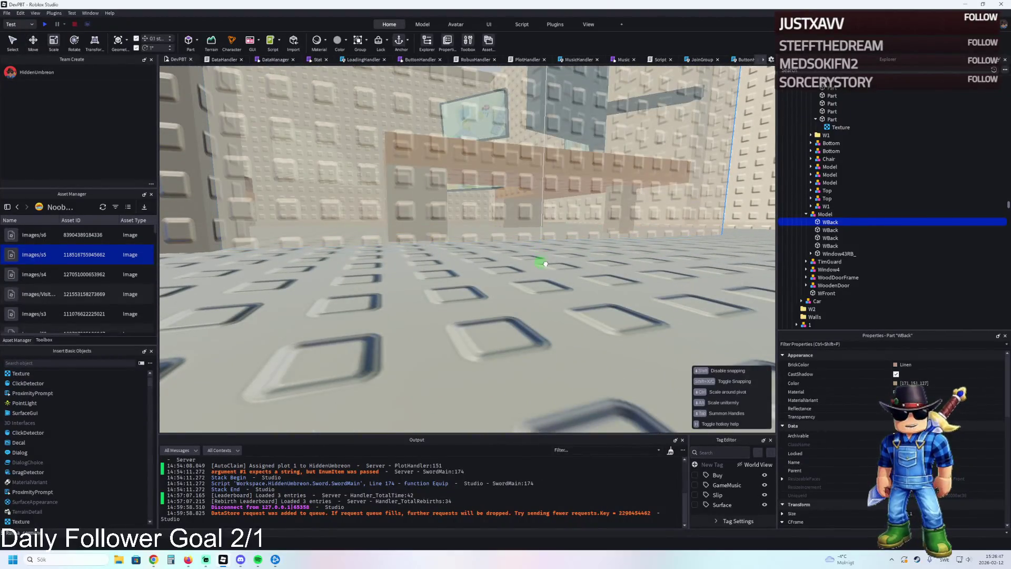
{"action": "left_click_drag", "start_coordinate": [549, 260], "coordinate": [496, 279]}
{"action": "left_click", "coordinate": [498, 276]}
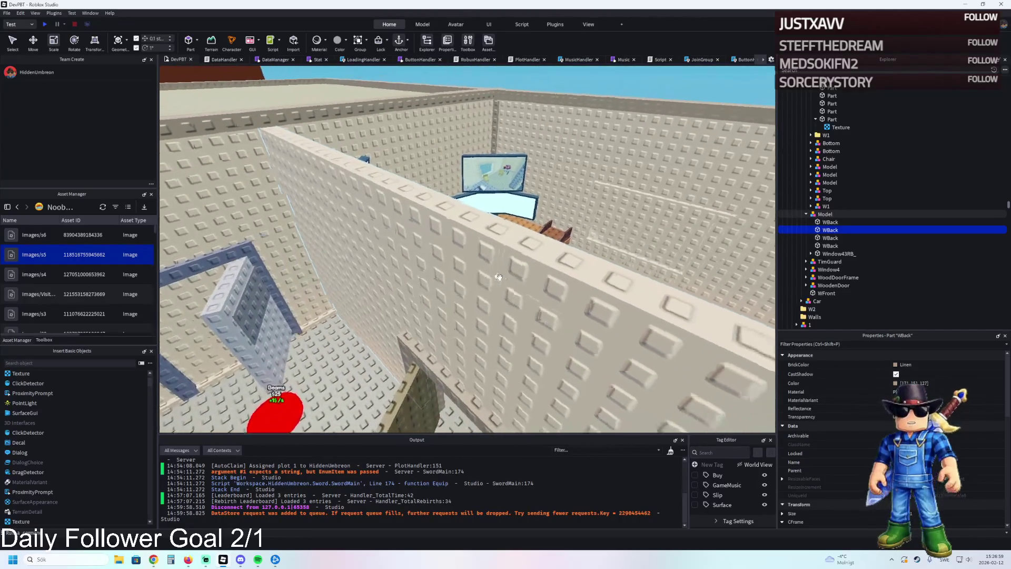
{"action": "left_click", "coordinate": [575, 299]}
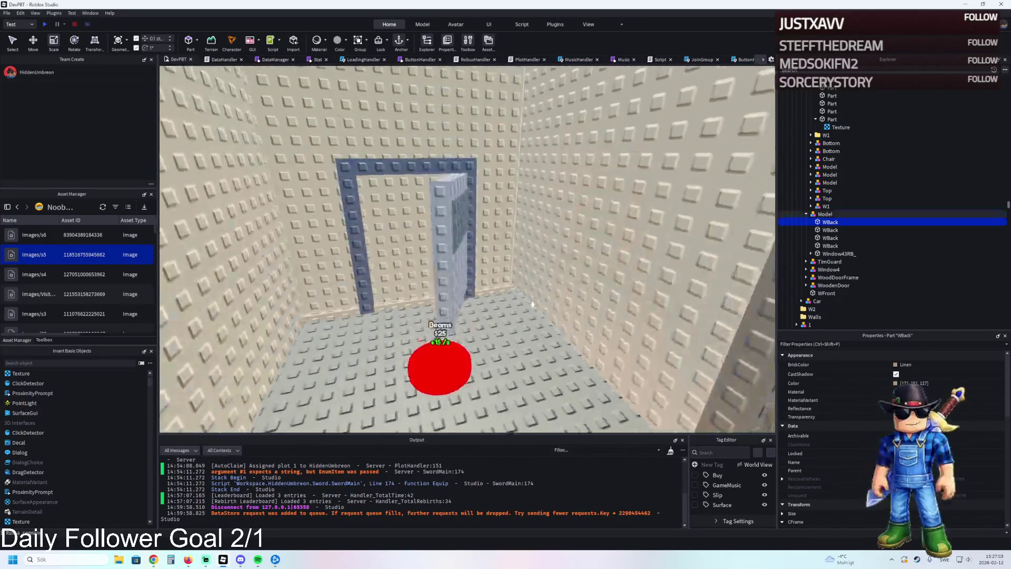
Slide the sand-yellow Beams strip about 22 studs along the wall base
{"action": "left_click", "coordinate": [546, 297]}
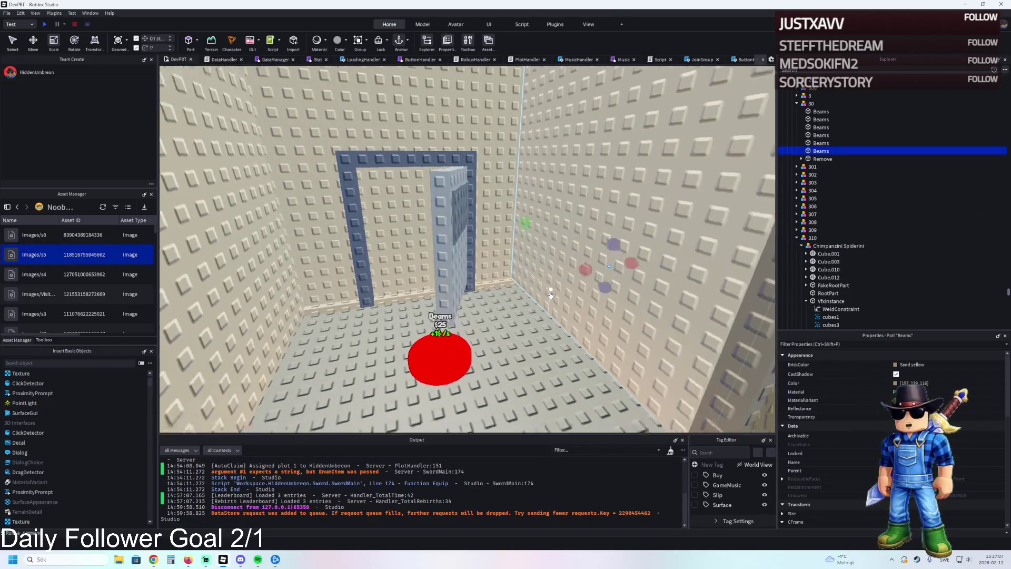
{"action": "key", "text": "ctrl+2"}
{"action": "scroll", "coordinate": [550, 295], "scroll_direction": "down", "scroll_amount": 3}
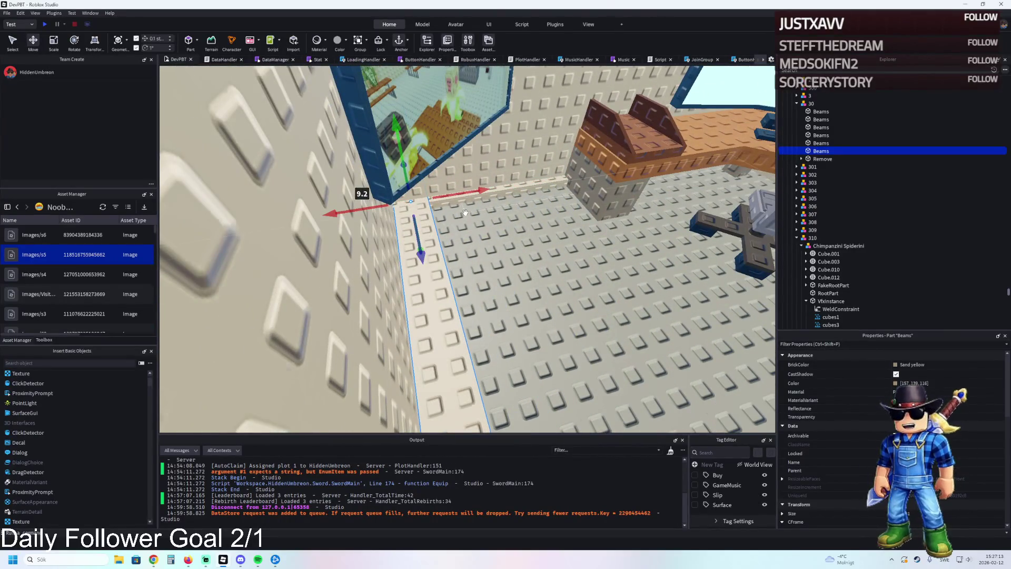
{"action": "key", "text": "w"}
{"action": "key", "text": "w"}
{"action": "key", "text": "w"}
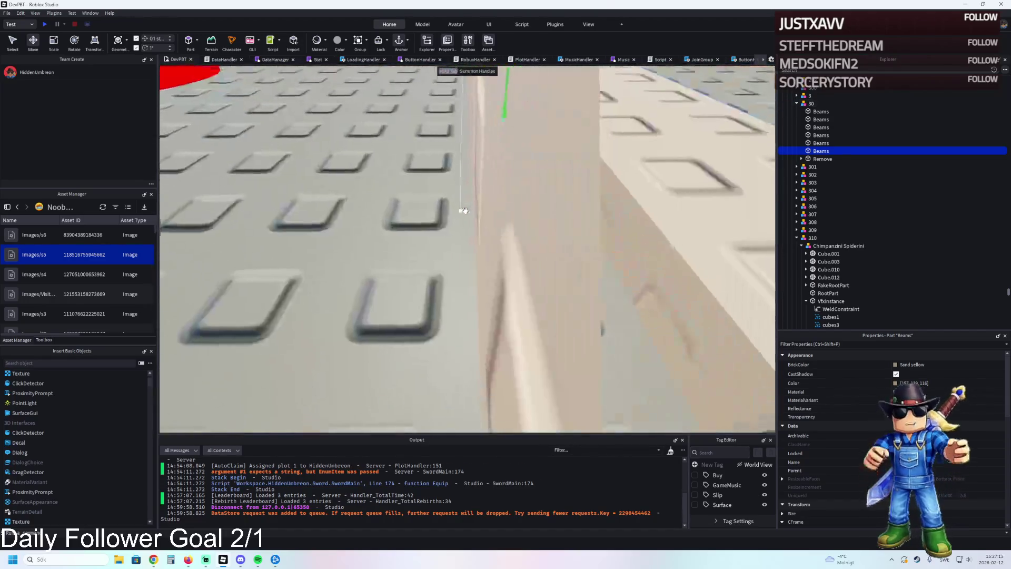
{"action": "key", "text": "f"}
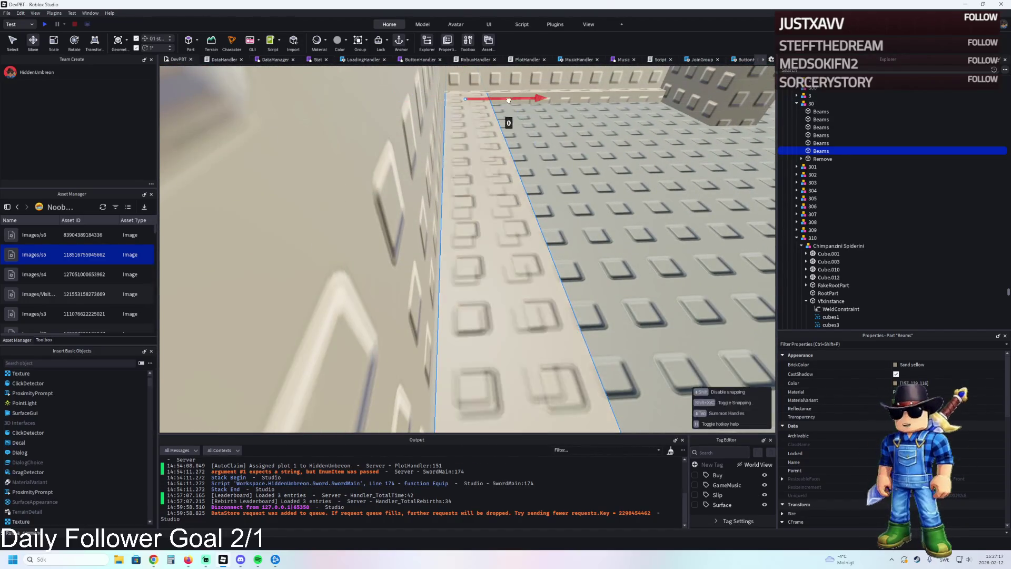
{"action": "key", "text": "s"}
{"action": "key", "text": "s"}
{"action": "key", "text": "s"}
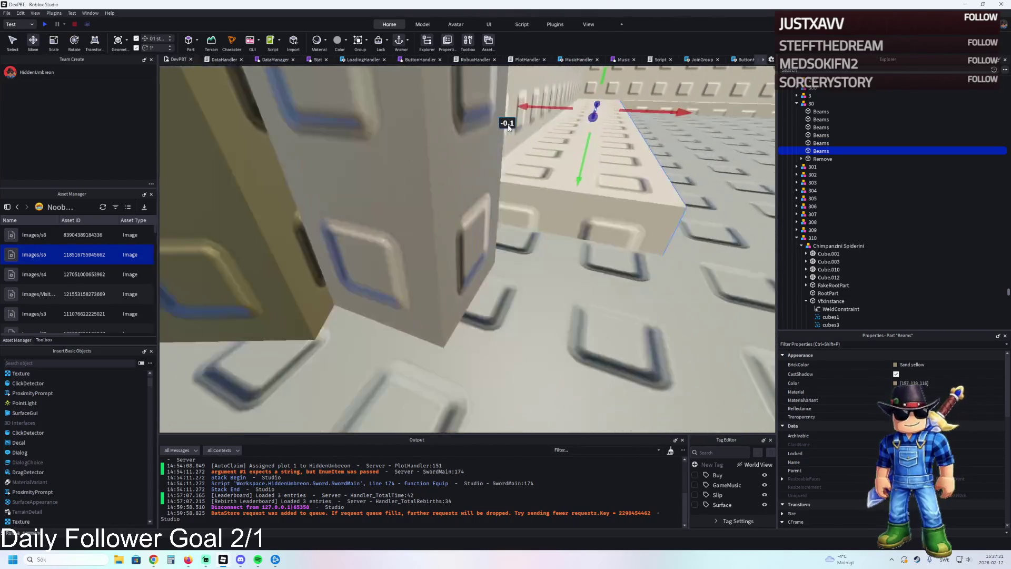
{"action": "key", "text": "s"}
{"action": "key", "text": "s"}
{"action": "key", "text": "s"}
{"action": "key", "text": "e"}
{"action": "key", "text": "e"}
{"action": "key", "text": "e"}
{"action": "key", "text": "q"}
{"action": "key", "text": "q"}
{"action": "key", "text": "q"}
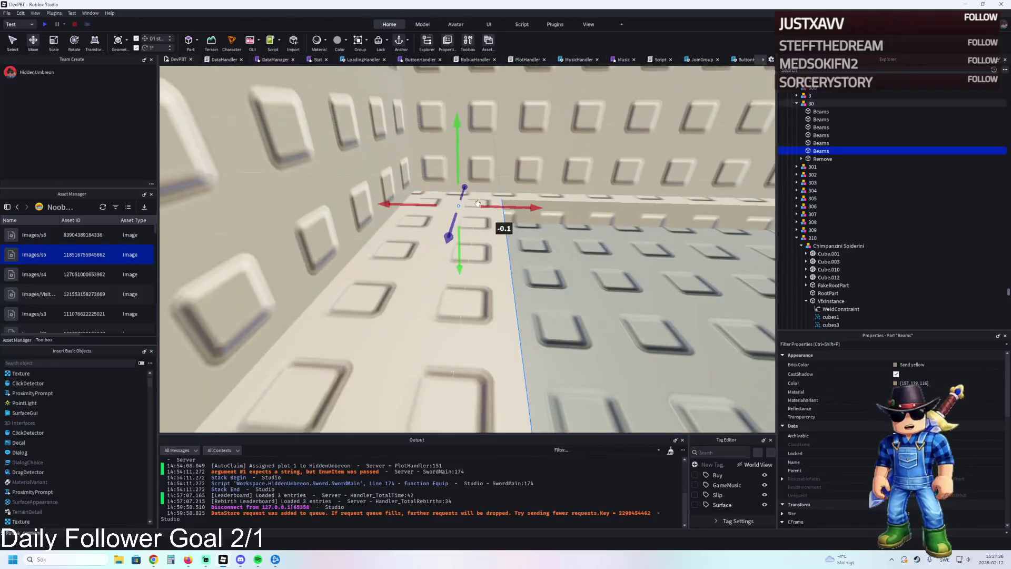
{"action": "left_click_drag", "start_coordinate": [463, 216], "coordinate": [480, 199]}
{"action": "key", "text": "s"}
{"action": "key", "text": "s"}
{"action": "key", "text": "s"}
{"action": "key", "text": "e"}
{"action": "key", "text": "e"}
{"action": "key", "text": "e"}
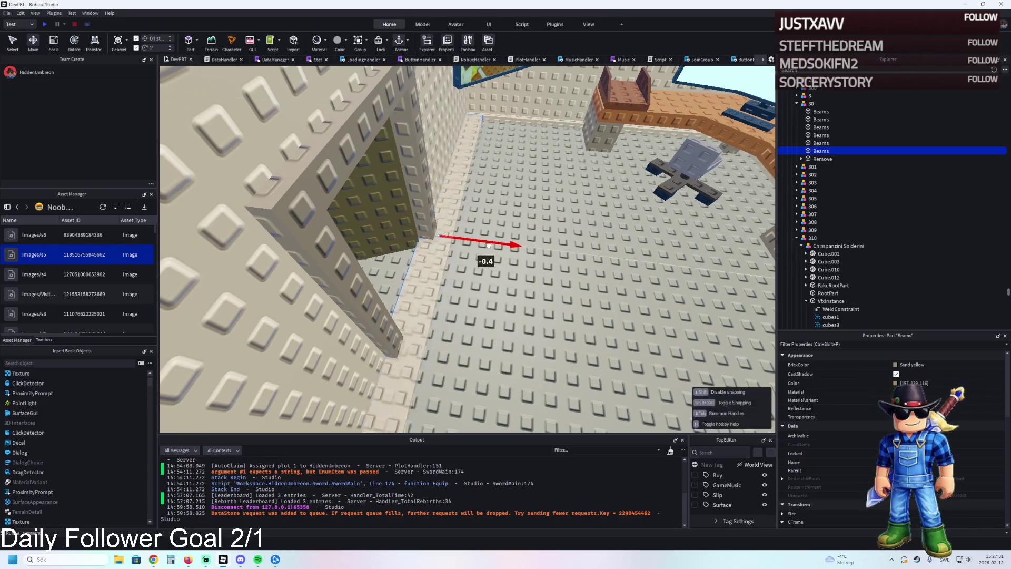
{"action": "key", "text": "f"}
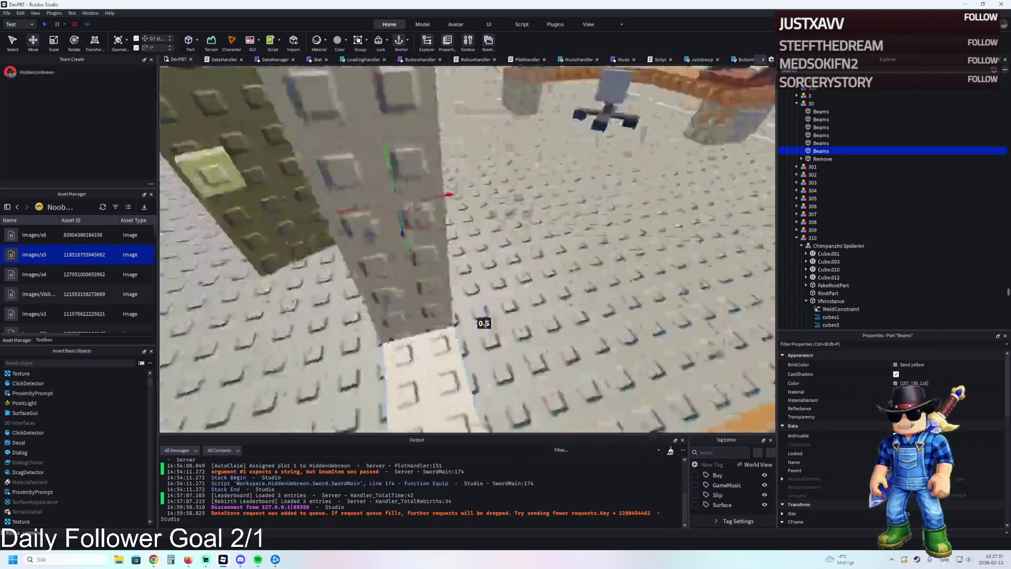
Duplicate the beam, slide the copy along the wall, and resize it to fit
{"action": "key", "text": "ctrl+3"}
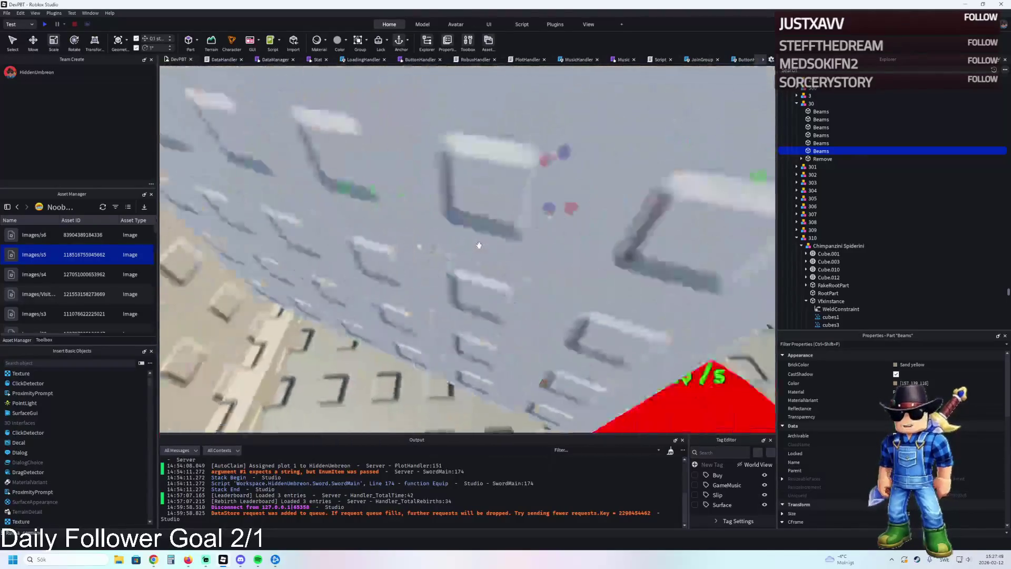
{"action": "key", "text": "ctrl+2"}
{"action": "key", "text": "ctrl+d"}
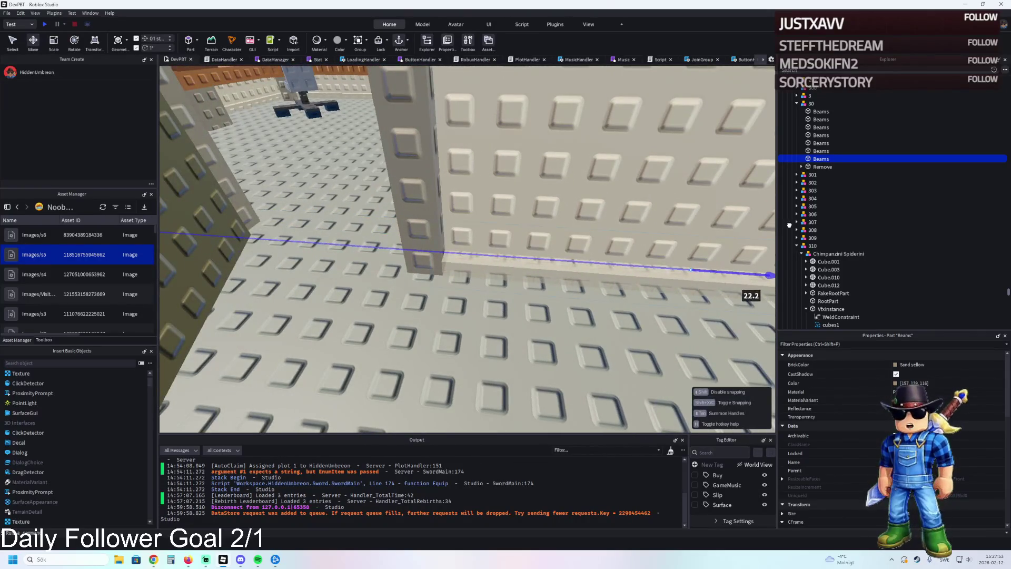
{"action": "left_click_drag", "start_coordinate": [480, 279], "coordinate": [486, 271]}
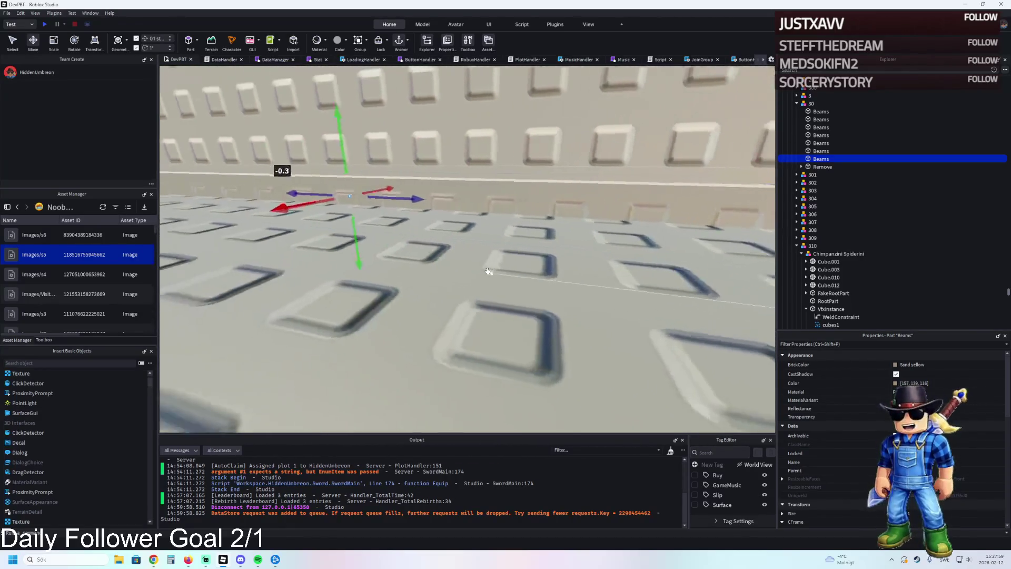
{"action": "key", "text": "ctrl+3"}
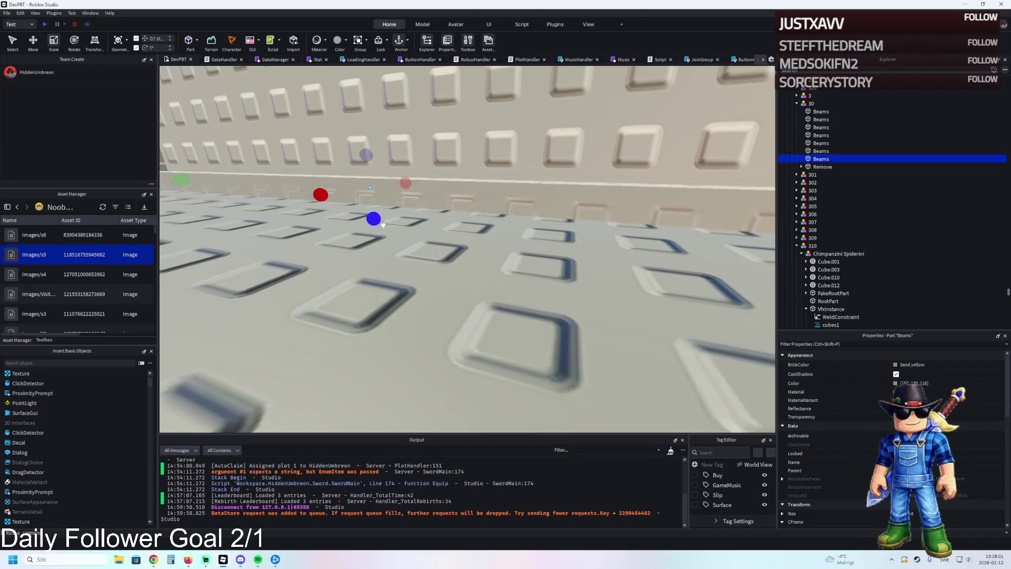
{"action": "left_click_drag", "start_coordinate": [394, 235], "coordinate": [396, 224]}
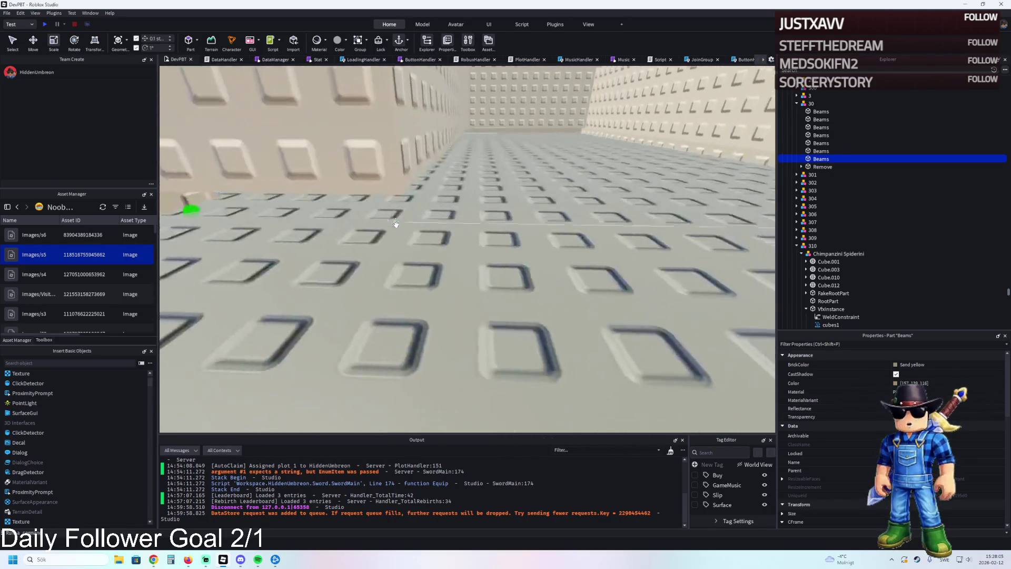
{"action": "key", "text": "ctrl+d"}
Shift the new beam copy along the wall by 8.3, 2.5 and 0.5 studs
{"action": "key", "text": "ctrl+2"}
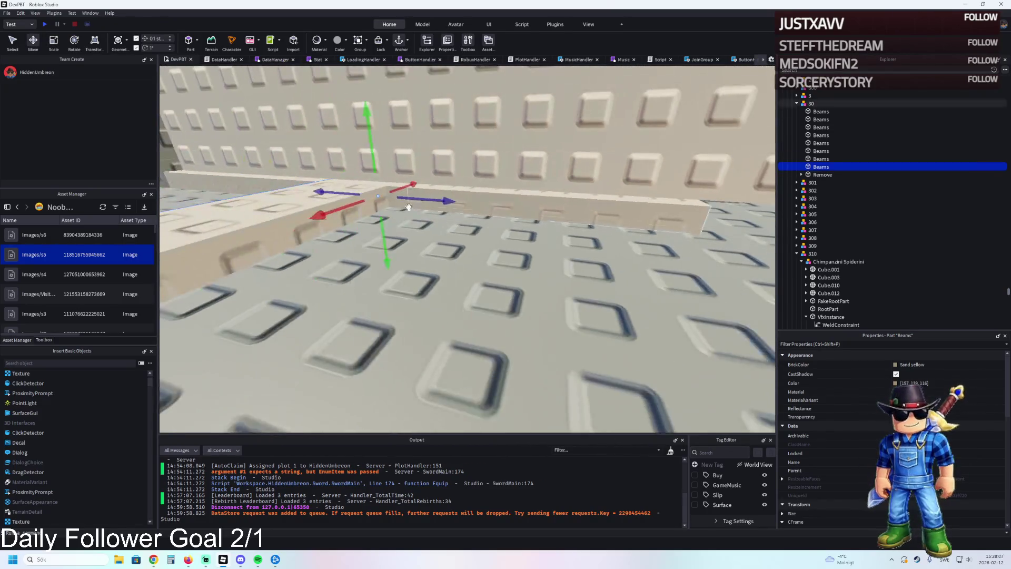
{"action": "mouse_move", "coordinate": [408, 206]}
{"action": "left_mouse_down"}
{"action": "mouse_move", "coordinate": [479, 251]}
{"action": "mouse_move", "coordinate": [576, 249]}
{"action": "left_mouse_up"}
{"action": "key", "text": "w"}
{"action": "key", "text": "w"}
{"action": "key", "text": "w"}
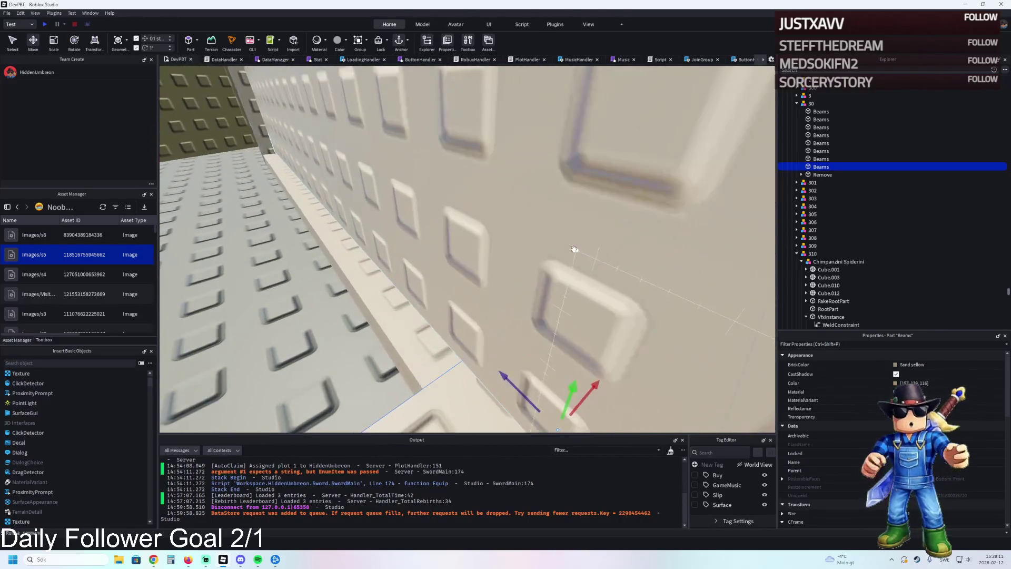
{"action": "left_click_drag", "start_coordinate": [558, 358], "coordinate": [458, 319]}
{"action": "left_click_drag", "start_coordinate": [458, 271], "coordinate": [508, 273]}
{"action": "key", "text": "w"}
{"action": "key", "text": "w"}
{"action": "key", "text": "w"}
{"action": "key", "text": "w"}
{"action": "left_click_drag", "start_coordinate": [432, 289], "coordinate": [485, 299]}
{"action": "scroll", "coordinate": [485, 299], "scroll_direction": "down", "scroll_amount": 5}
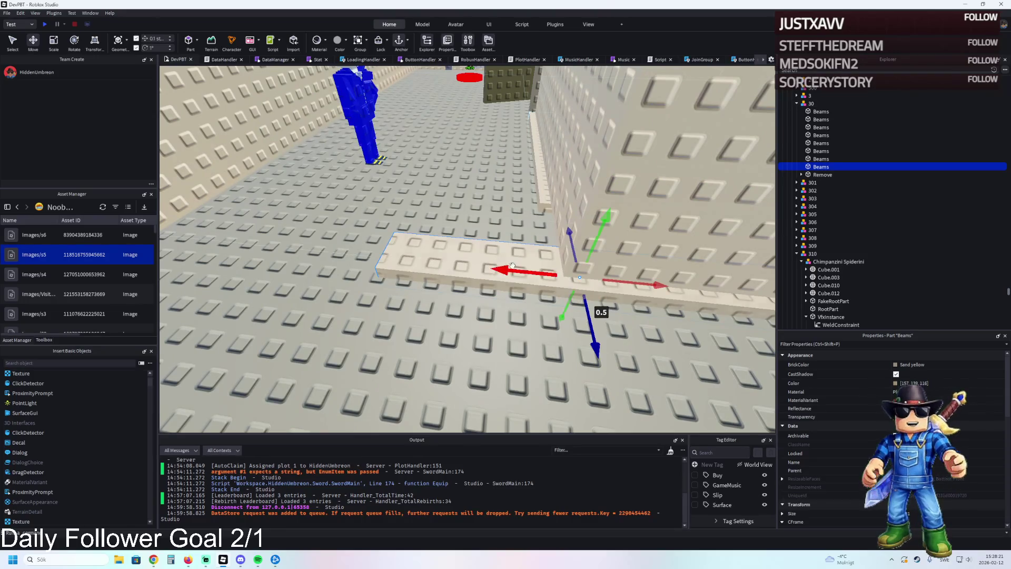
{"action": "scroll", "coordinate": [511, 265], "scroll_direction": "up", "scroll_amount": 5}
Stretch the previous beam longer and shift the next beam 3.1 studs sideways
{"action": "left_click", "coordinate": [466, 216]}
{"action": "key", "text": "ctrl+3"}
{"action": "left_click_drag", "start_coordinate": [430, 202], "coordinate": [480, 207]}
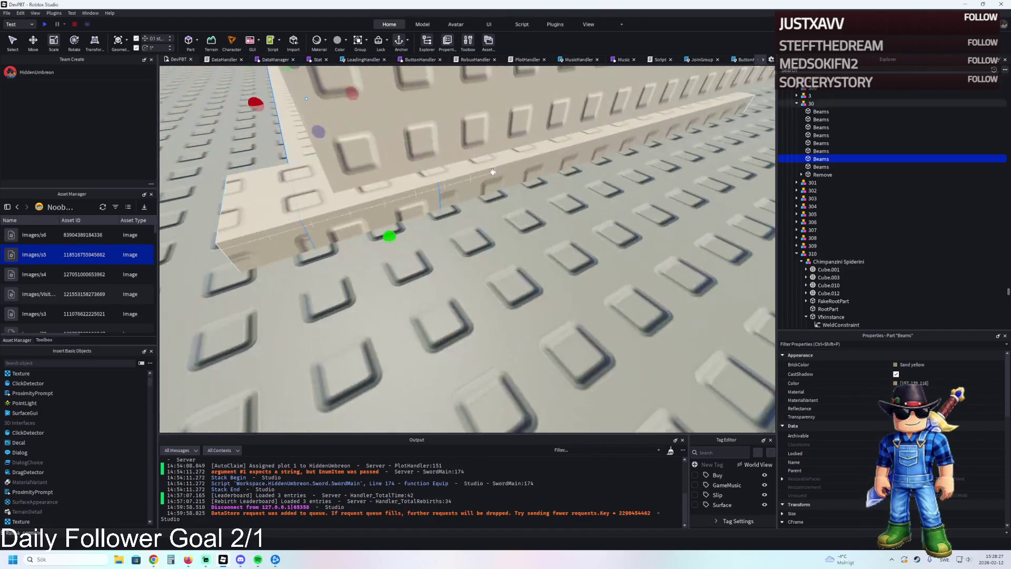
{"action": "left_click", "coordinate": [492, 172]}
{"action": "key", "text": "ctrl+2"}
{"action": "left_click_drag", "start_coordinate": [621, 162], "coordinate": [694, 158]}
{"action": "key", "text": "ctrl+3"}
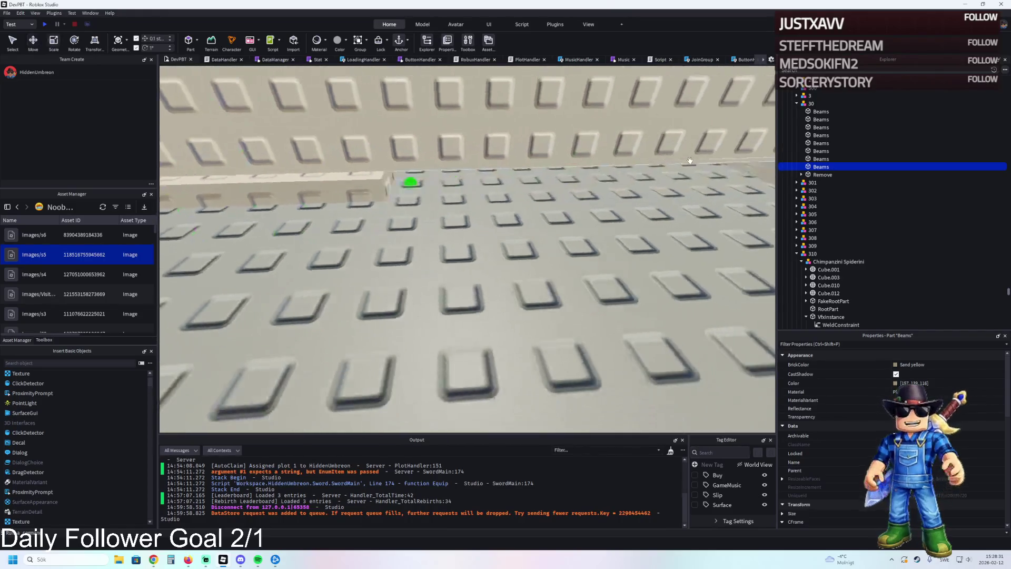
Fly the view into the bench room, then switch to the browser's Creator Dashboard
{"action": "mouse_move", "coordinate": [437, 179]}
{"action": "left_mouse_down"}
{"action": "mouse_move", "coordinate": [489, 190]}
{"action": "mouse_move", "coordinate": [484, 219]}
{"action": "mouse_move", "coordinate": [394, 313]}
{"action": "left_mouse_up"}
{"action": "key", "text": "w"}
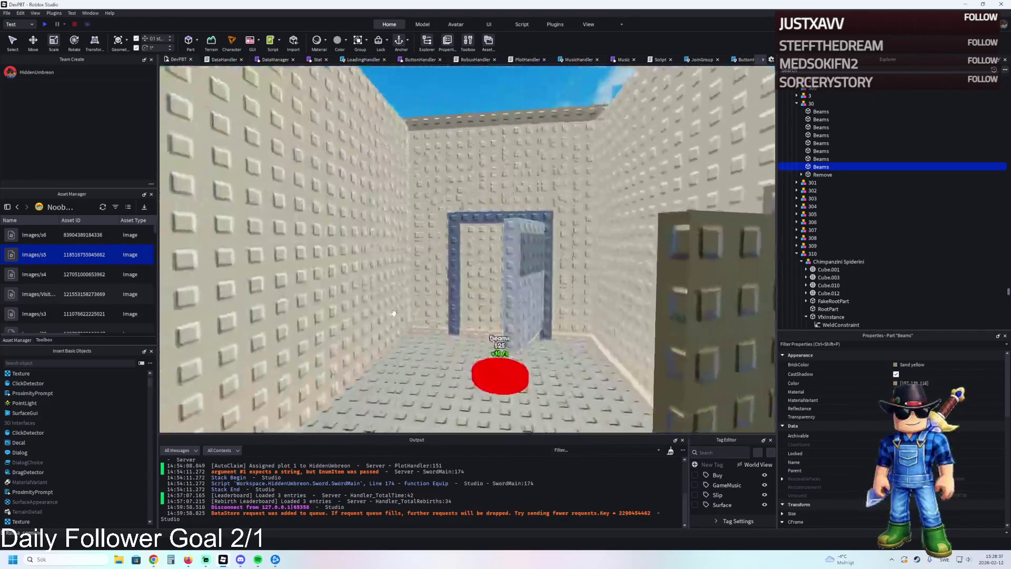
{"action": "key", "text": "w"}
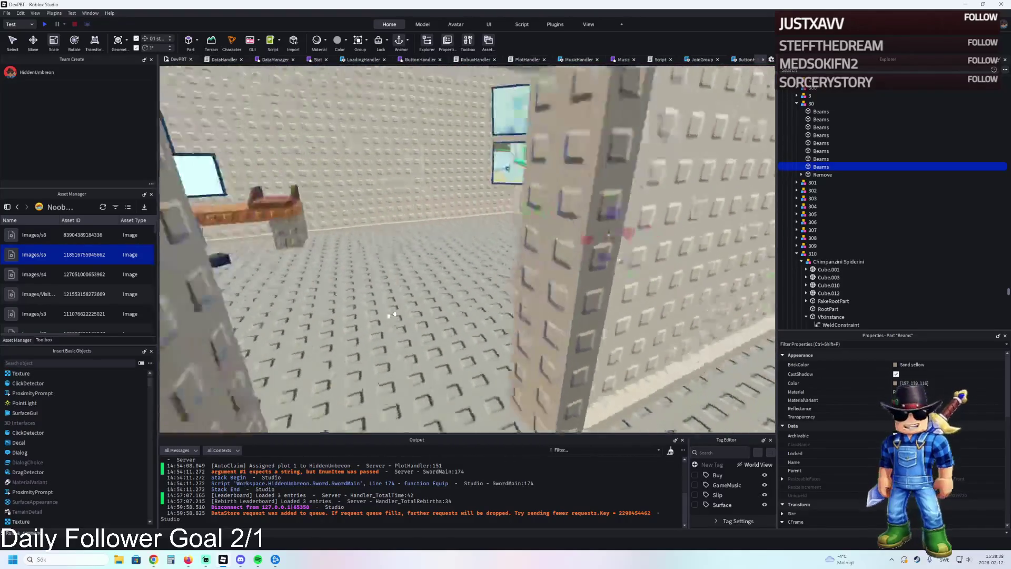
{"action": "key", "text": "w"}
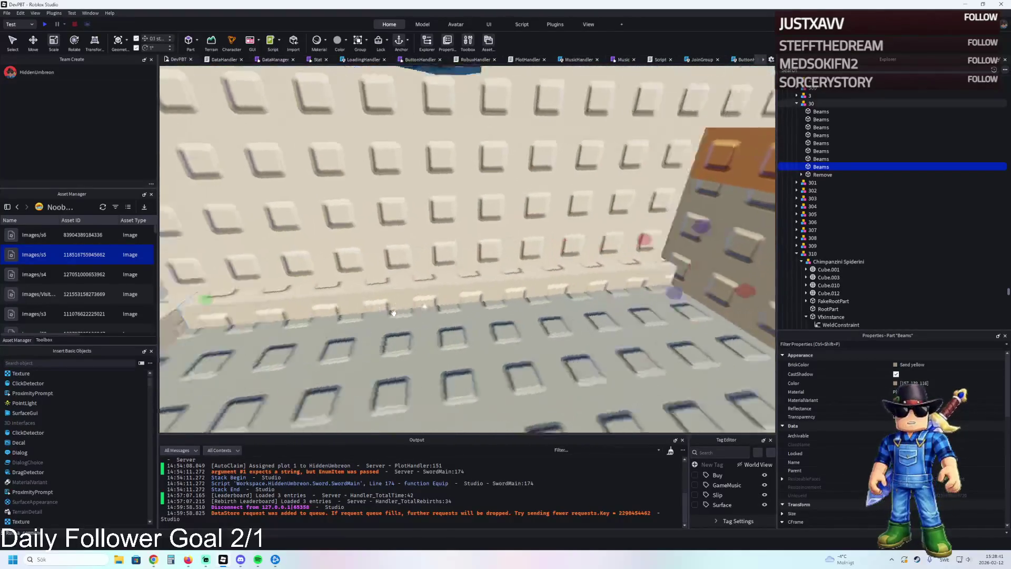
{"action": "key", "text": "w"}
{"action": "key", "text": "w"}
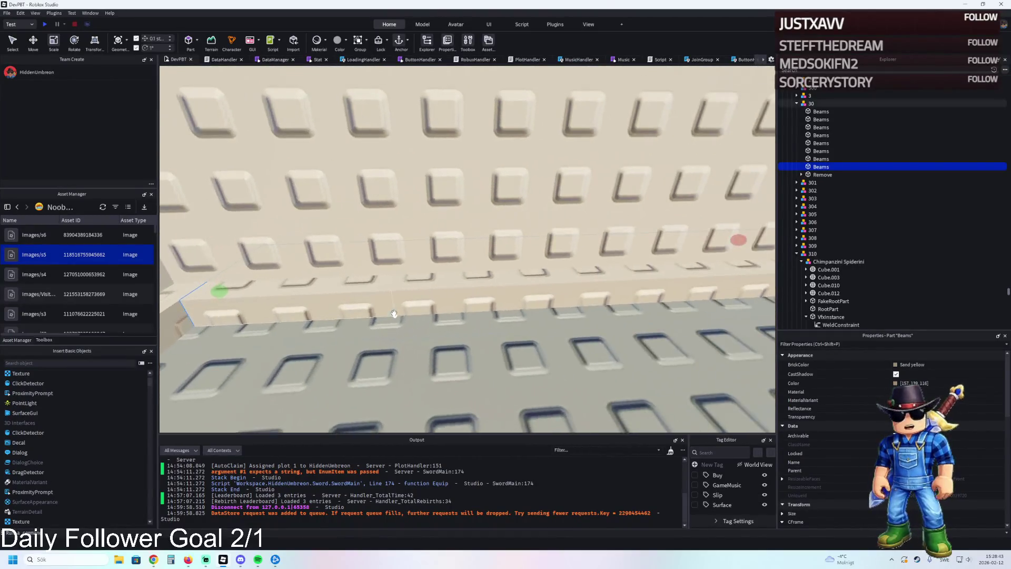
{"action": "key", "text": "w"}
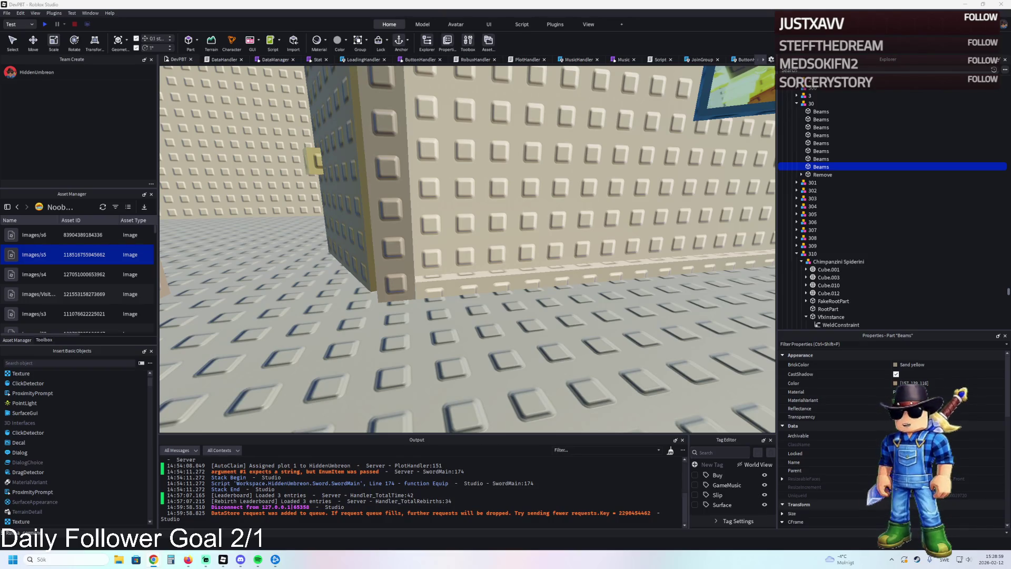
{"action": "key", "text": "alt+Tab"}
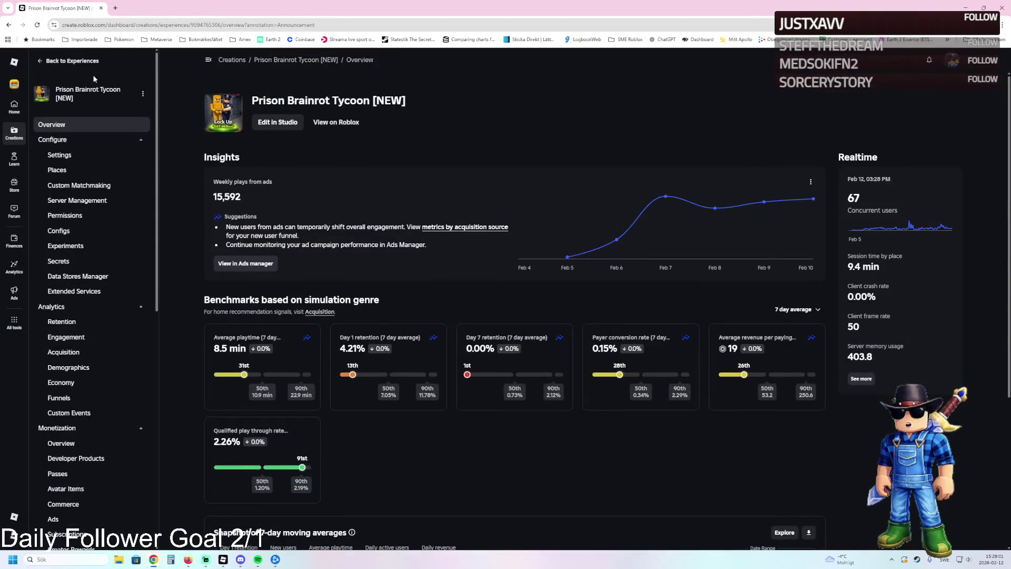
Go from the game's public page via Noob Studios Labs to Yas Island's creator profile
{"action": "left_click", "coordinate": [345, 123]}
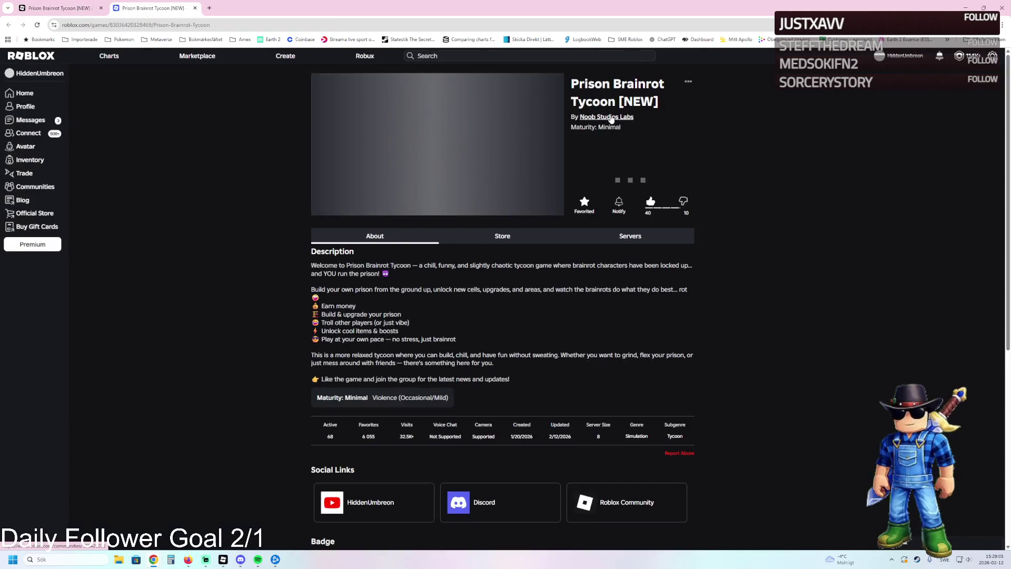
{"action": "left_click", "coordinate": [620, 116]}
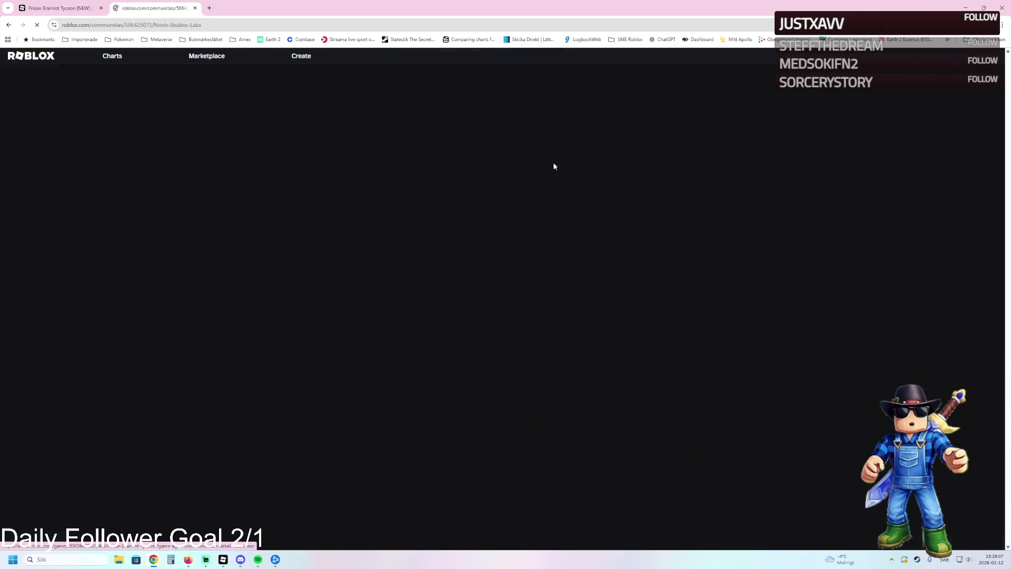
{"action": "scroll", "coordinate": [154, 233], "scroll_direction": "down", "scroll_amount": 2}
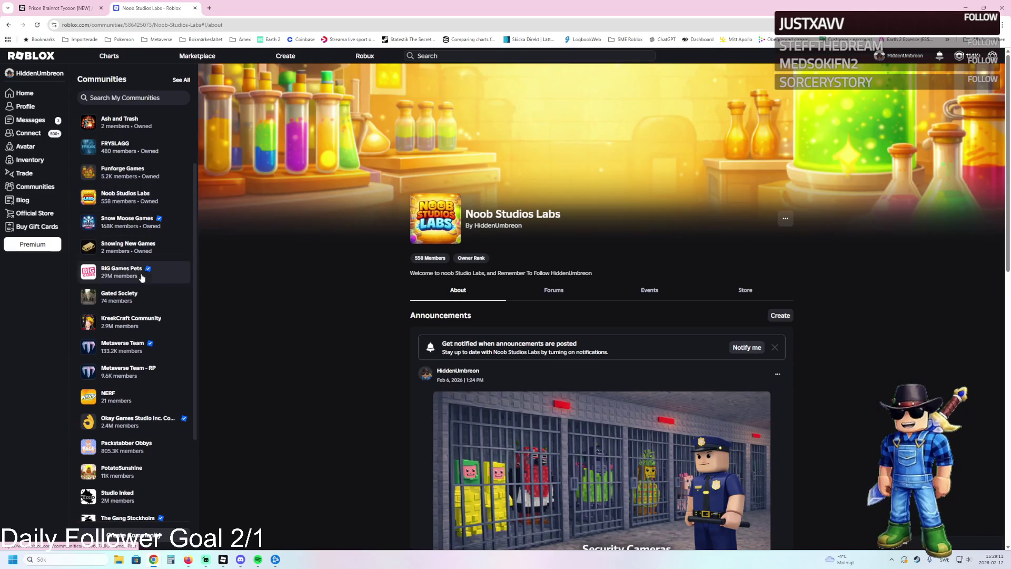
{"action": "scroll", "coordinate": [140, 295], "scroll_direction": "down", "scroll_amount": 3}
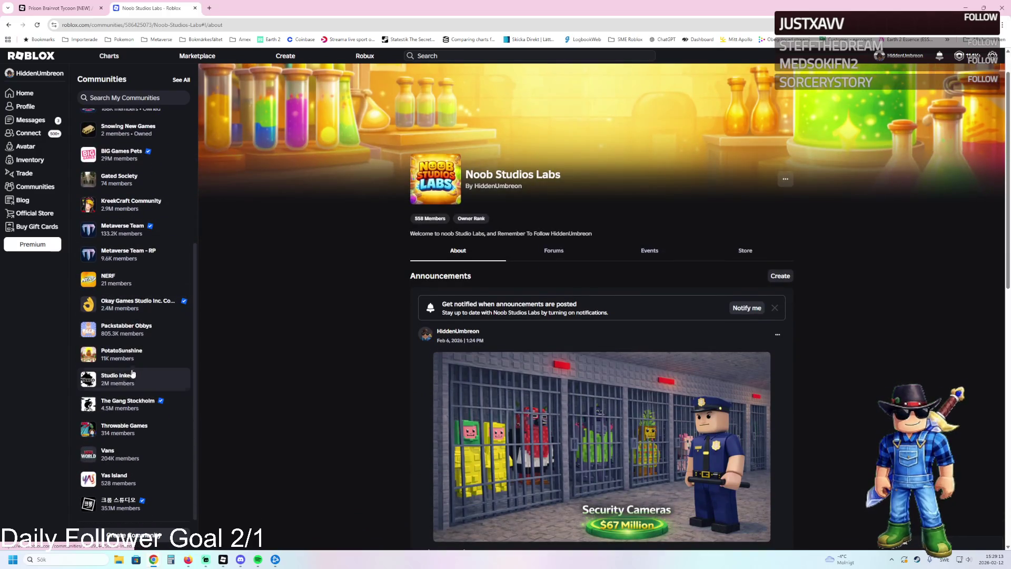
{"action": "left_click", "coordinate": [125, 482]}
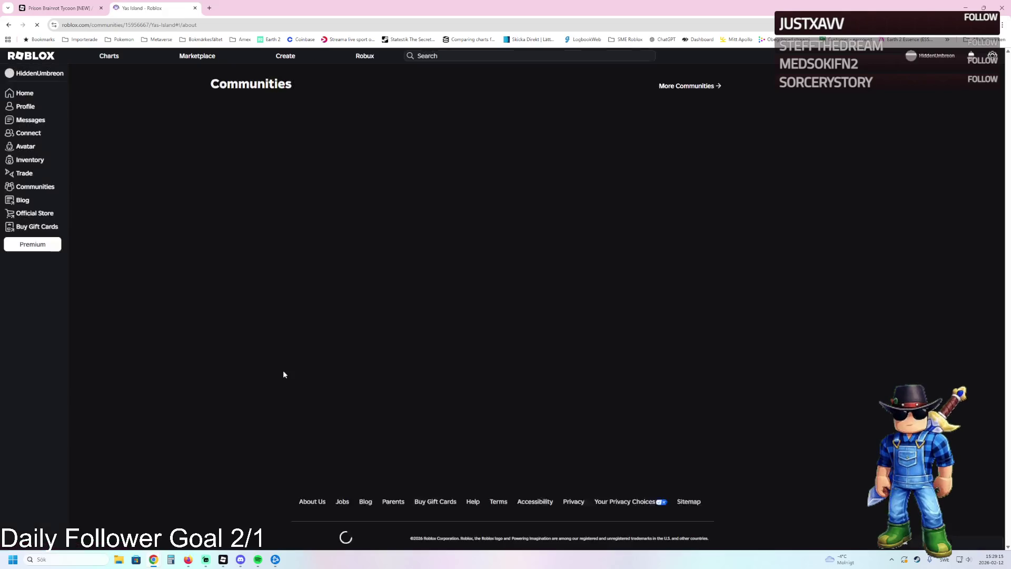
{"action": "left_click", "coordinate": [697, 171]}
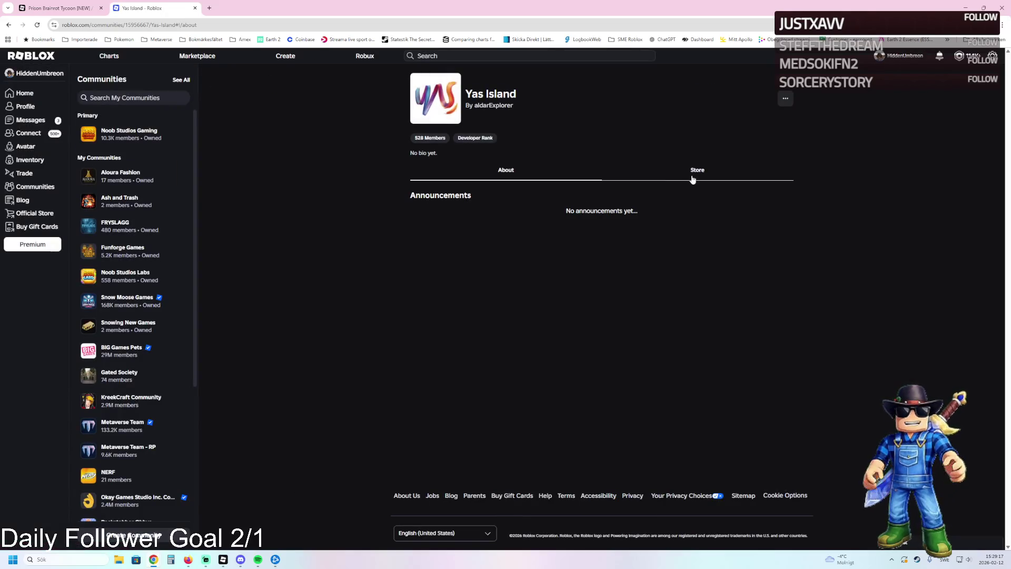
{"action": "left_click", "coordinate": [521, 177]}
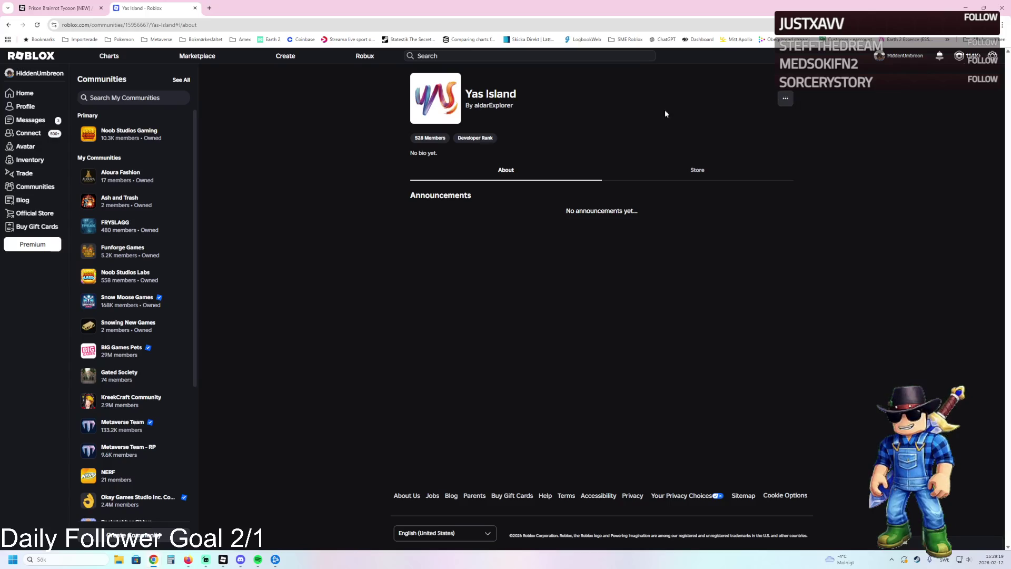
{"action": "left_click", "coordinate": [494, 106]}
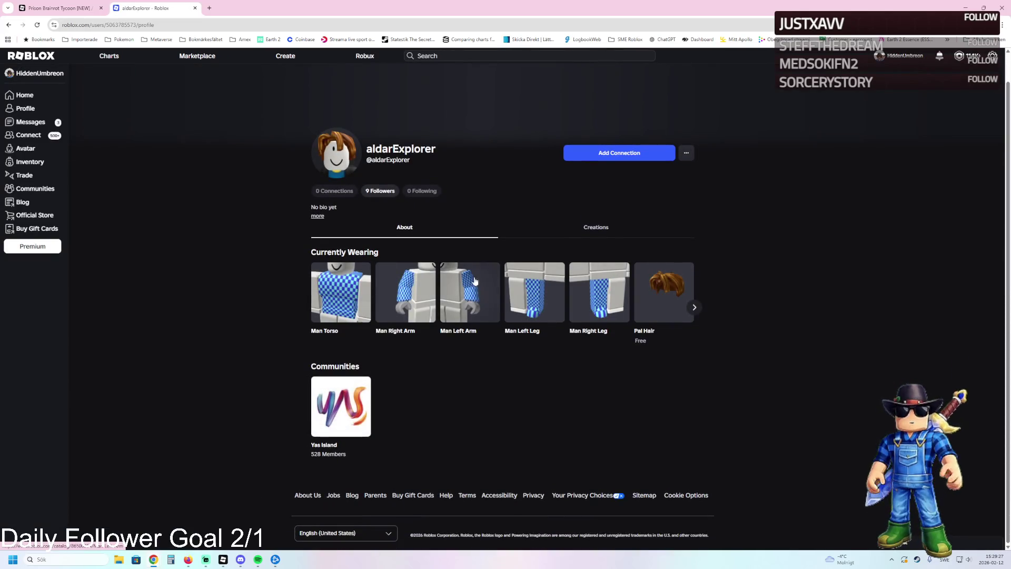
Search Roblox experiences for 'yas Island Tycoon'
{"action": "left_click", "coordinate": [487, 56]}
{"action": "type", "text": "yas Island Tycoon"}
{"action": "key", "text": "Return"}
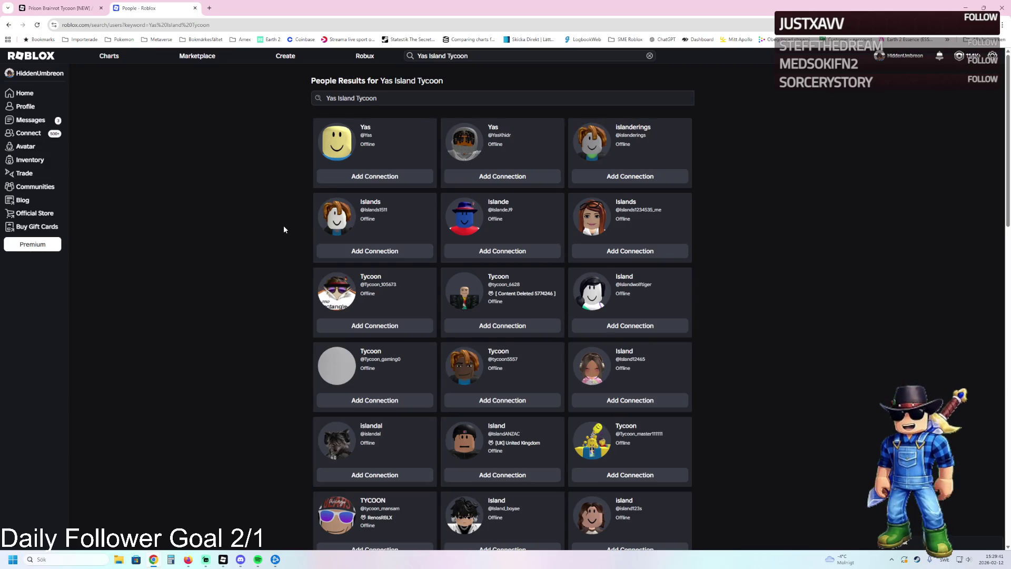
{"action": "left_click", "coordinate": [463, 56]}
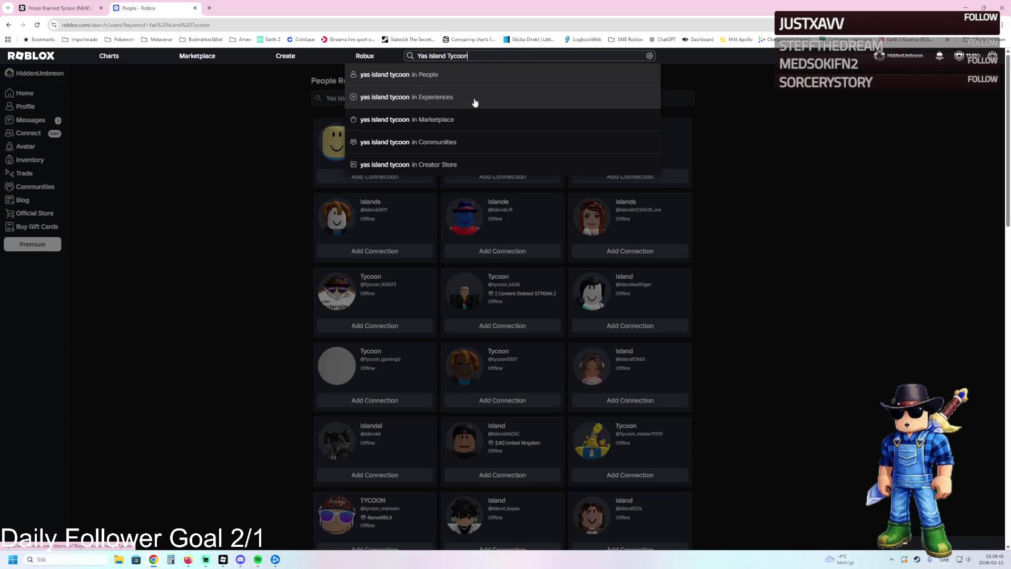
{"action": "left_click", "coordinate": [474, 101]}
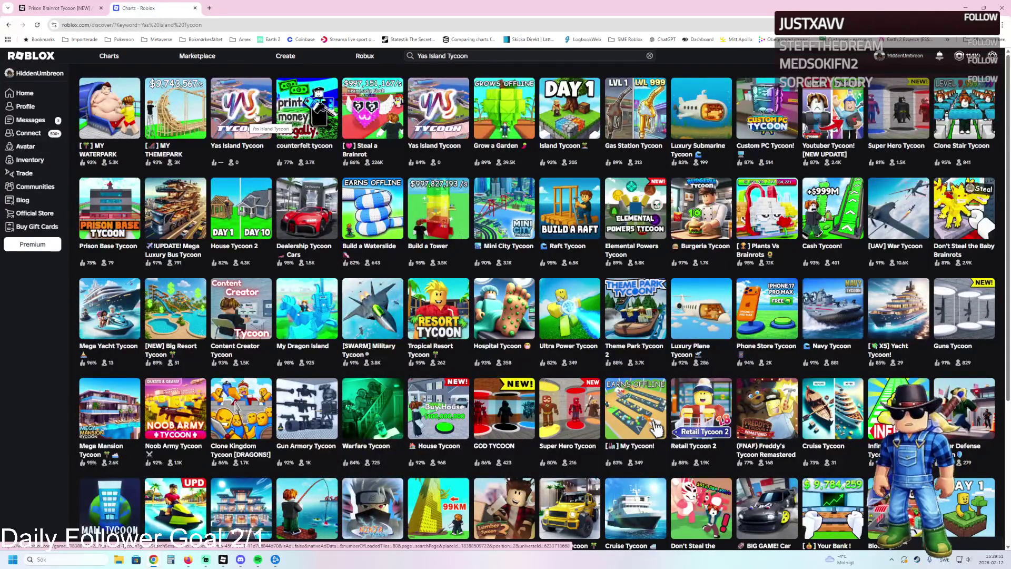
Open two Yas Island Tycoon results, close the unwanted one, and press Play
{"action": "middle_click", "coordinate": [257, 117]}
{"action": "middle_click", "coordinate": [450, 99]}
{"action": "key", "text": "ctrl+Tab"}
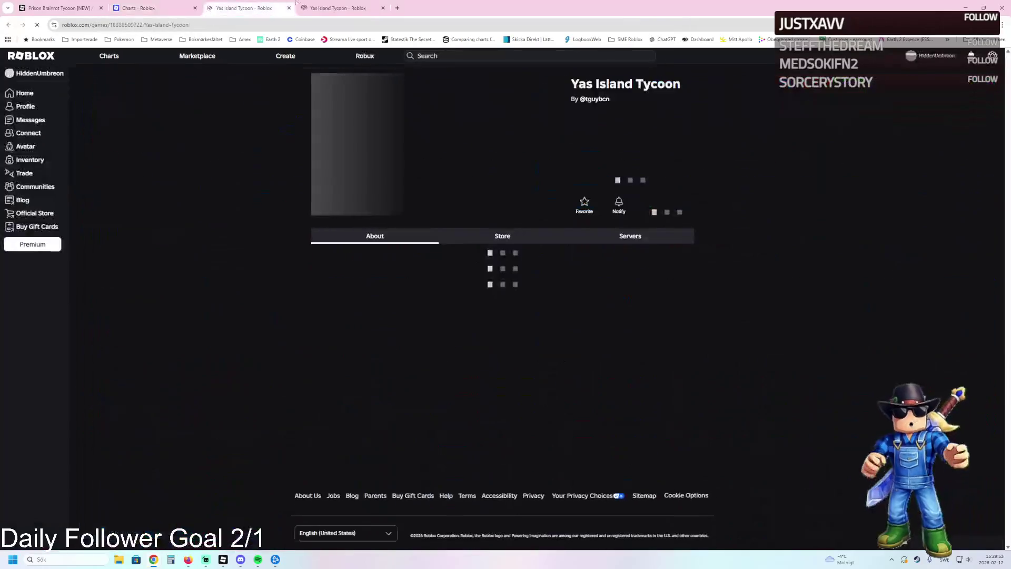
{"action": "left_click", "coordinate": [337, 4]}
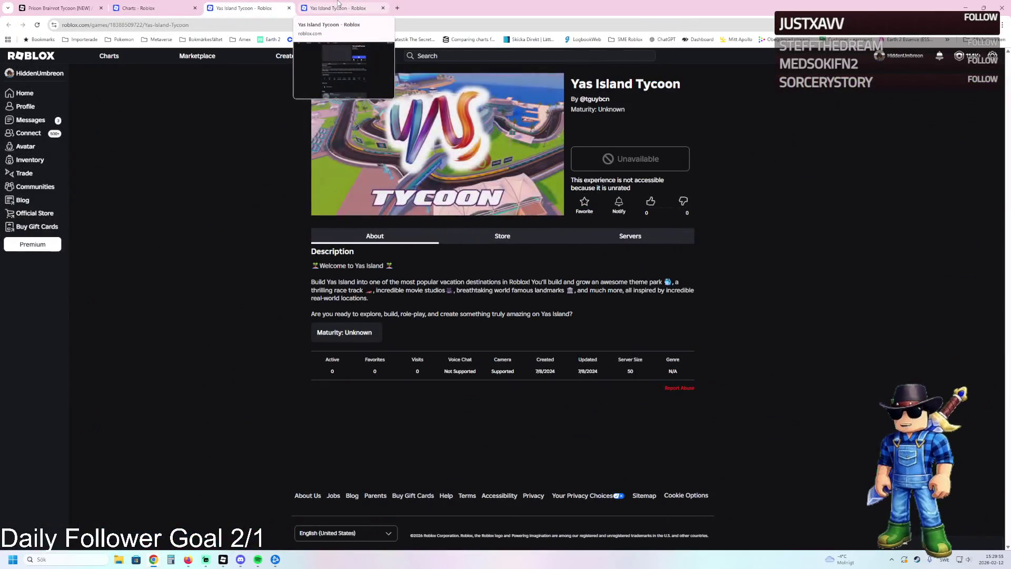
{"action": "left_click", "coordinate": [288, 8]}
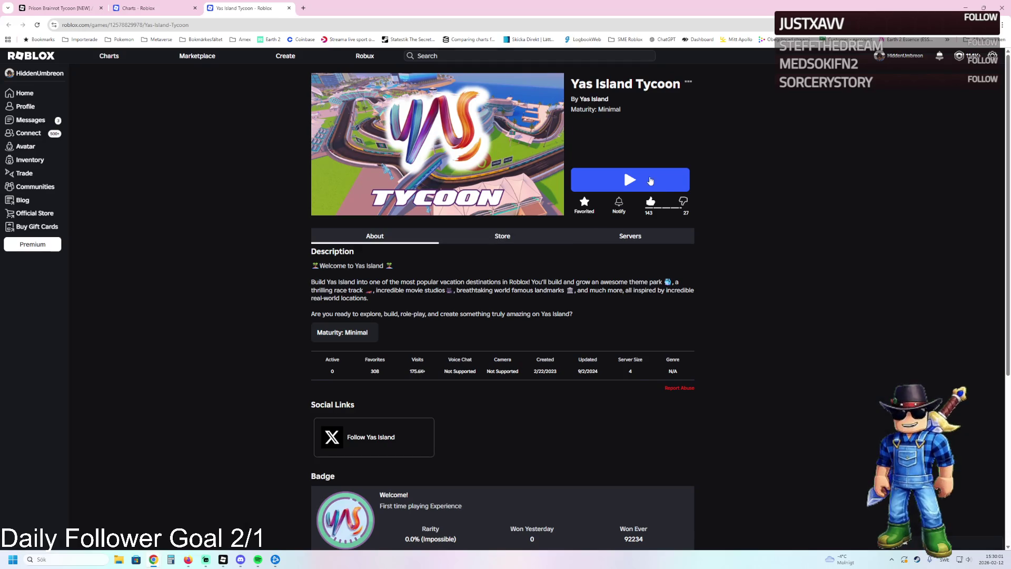
{"action": "left_click", "coordinate": [656, 184]}
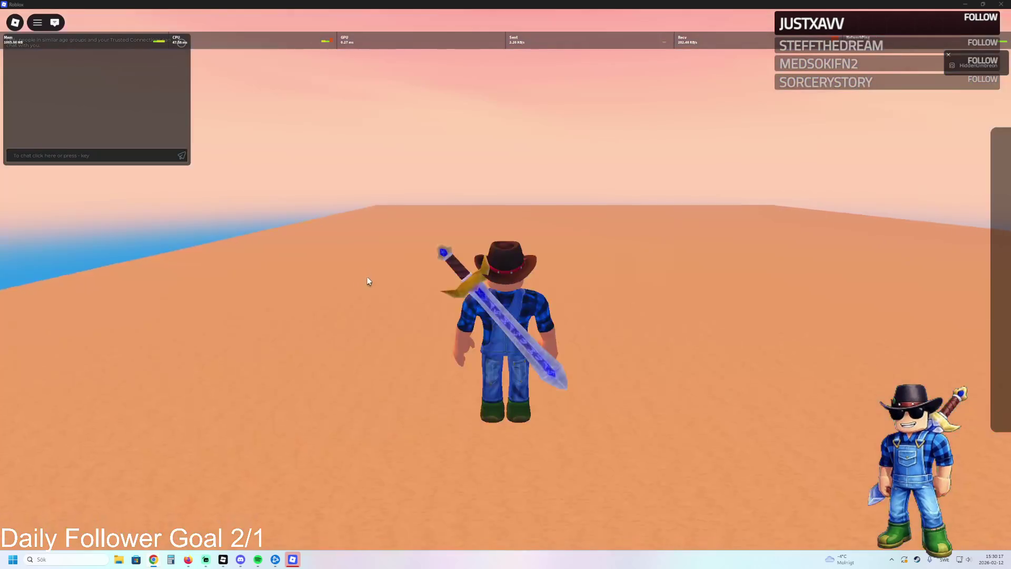
Turn the camera around the character and browse the game's Settings menu
{"action": "key", "text": "Left"}
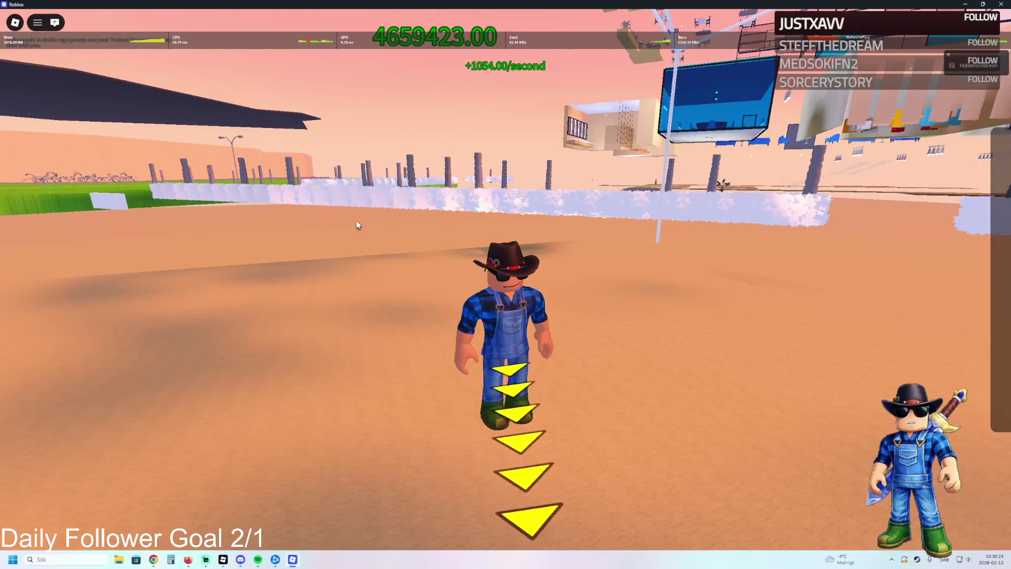
{"action": "key", "text": "Left"}
{"action": "key", "text": "Left"}
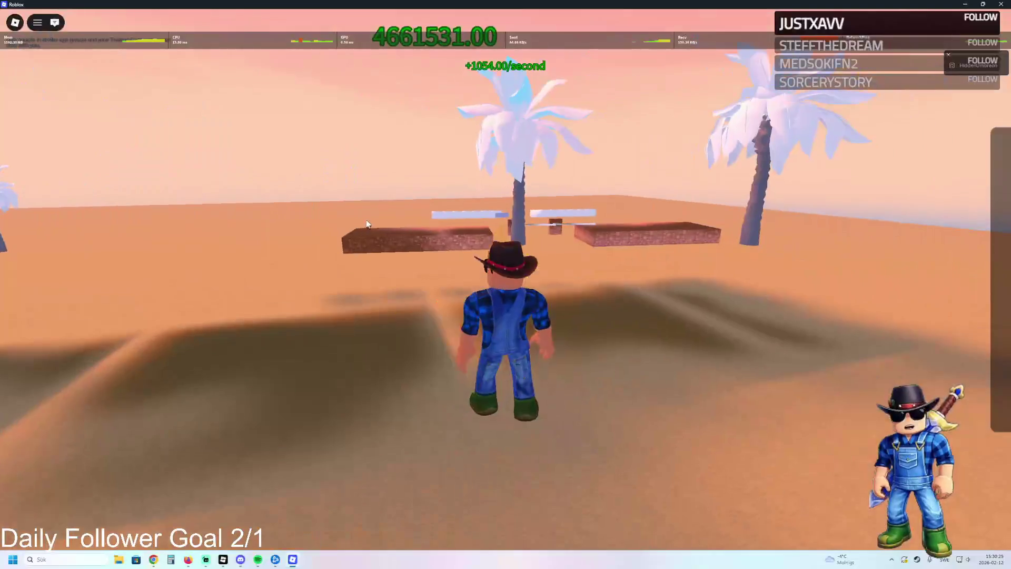
{"action": "key", "text": "Escape"}
{"action": "left_click", "coordinate": [474, 149]}
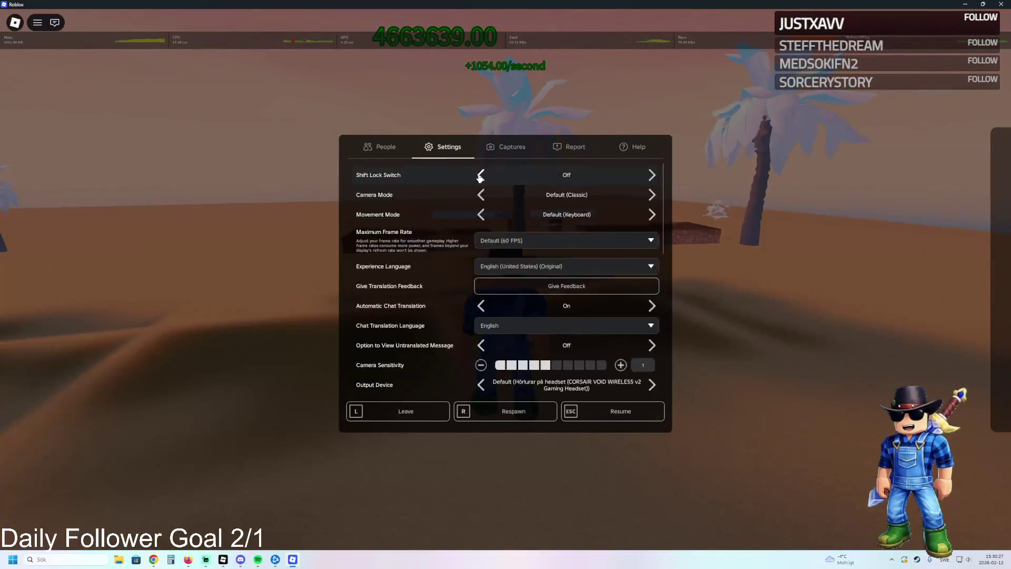
{"action": "scroll", "coordinate": [529, 286], "scroll_direction": "down", "scroll_amount": 5}
Revisit Settings once more, resume, and walk forward across the sand
{"action": "key", "text": "Escape"}
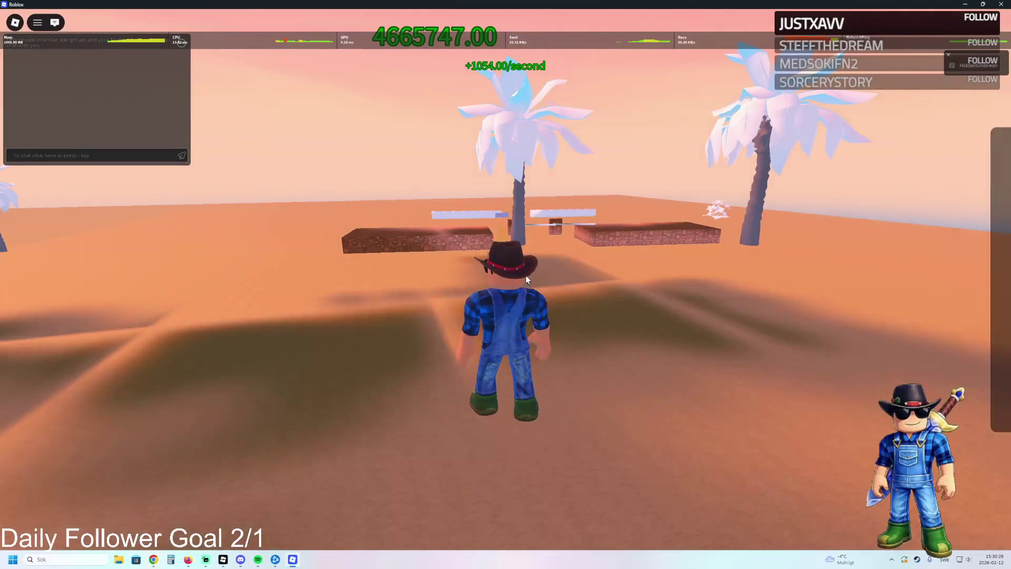
{"action": "key", "text": "Escape"}
{"action": "left_click", "coordinate": [457, 149]}
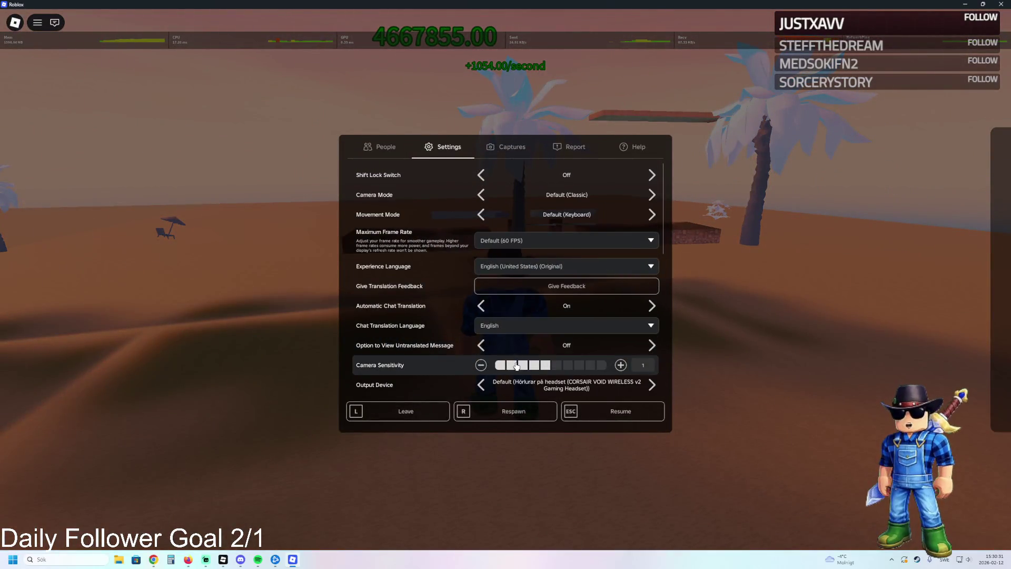
{"action": "key", "text": "Escape"}
{"action": "key", "text": "w"}
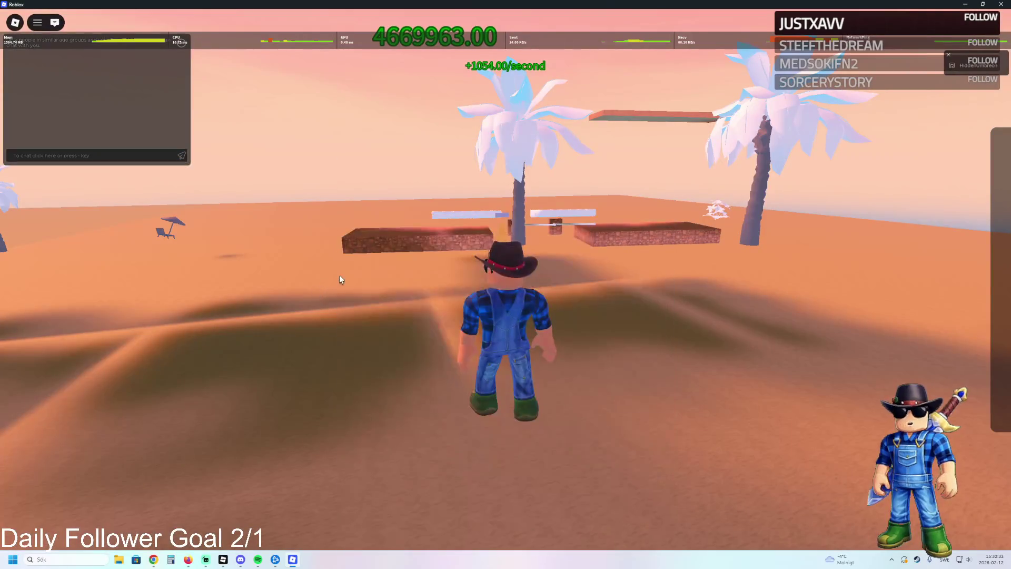
{"action": "key", "text": "a"}
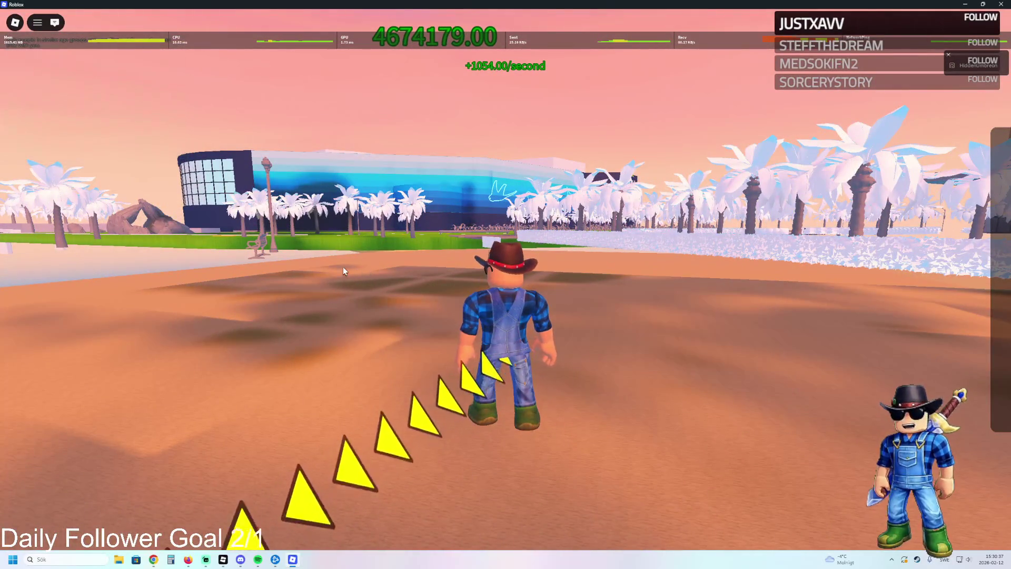
{"action": "key", "text": "d"}
{"action": "key", "text": "a"}
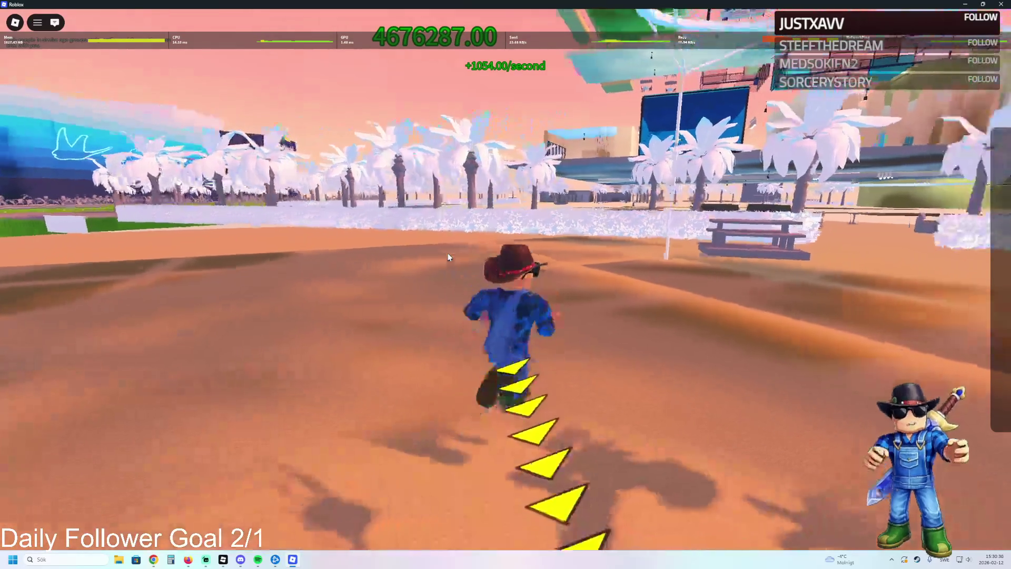
{"action": "key", "text": "space"}
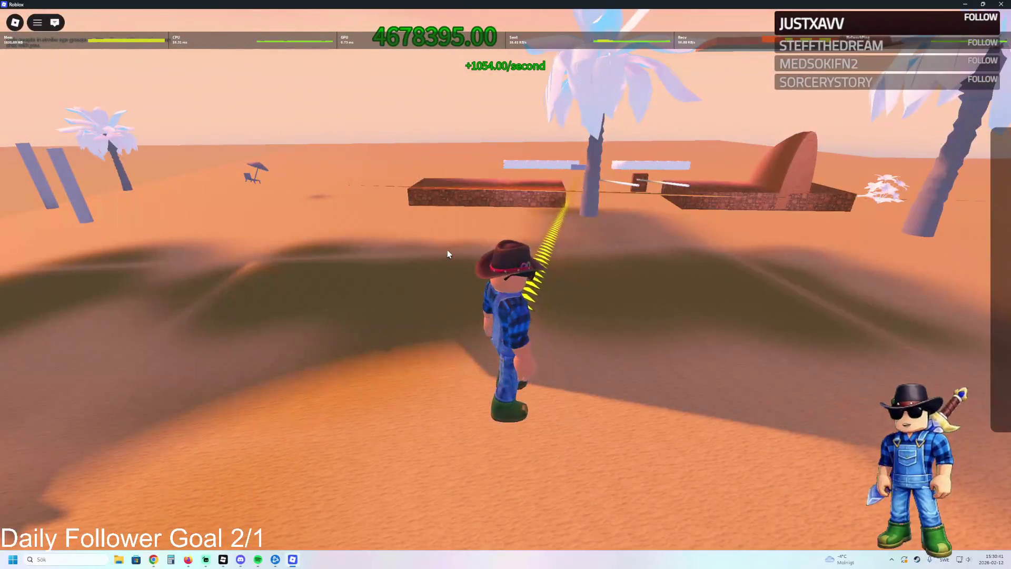
{"action": "key", "text": "d"}
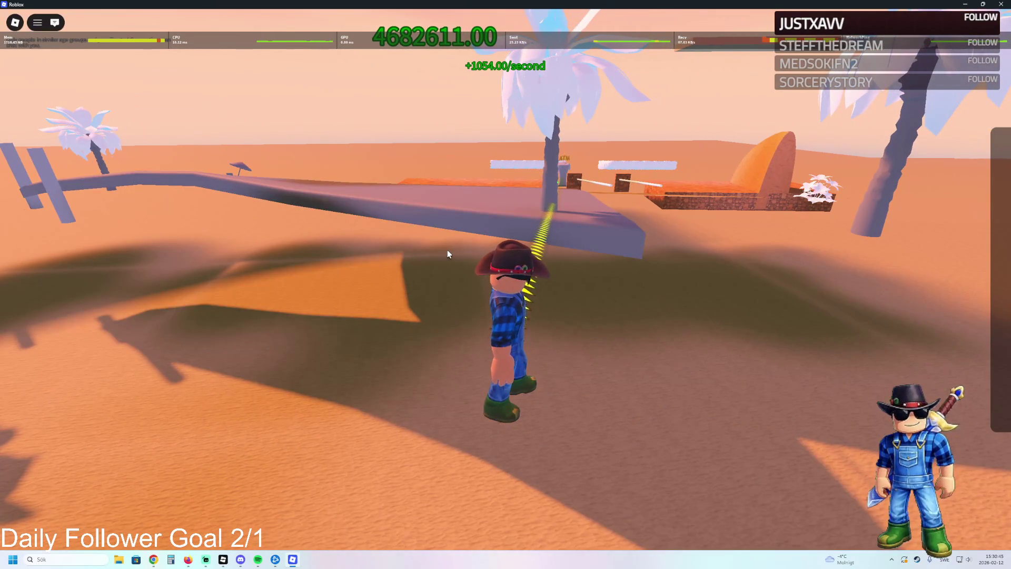
{"action": "key", "text": "w"}
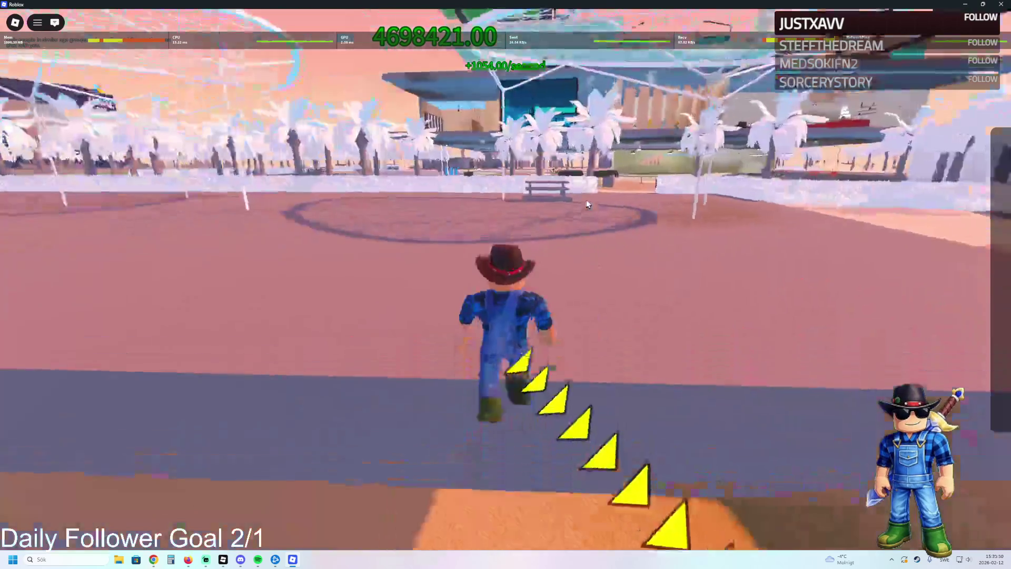
{"action": "key", "text": "w"}
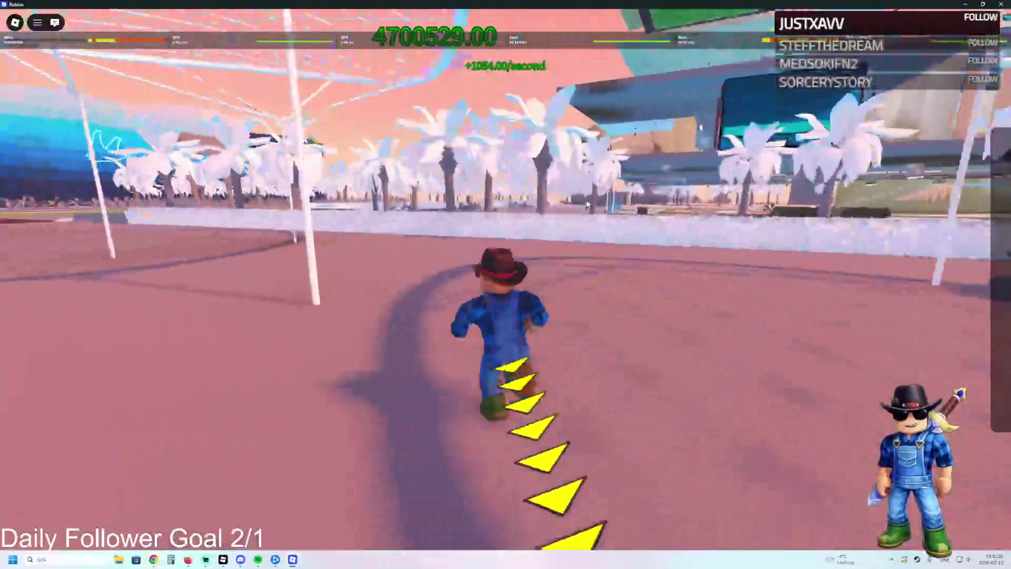
{"action": "mouse_move", "coordinate": [153, 95]}
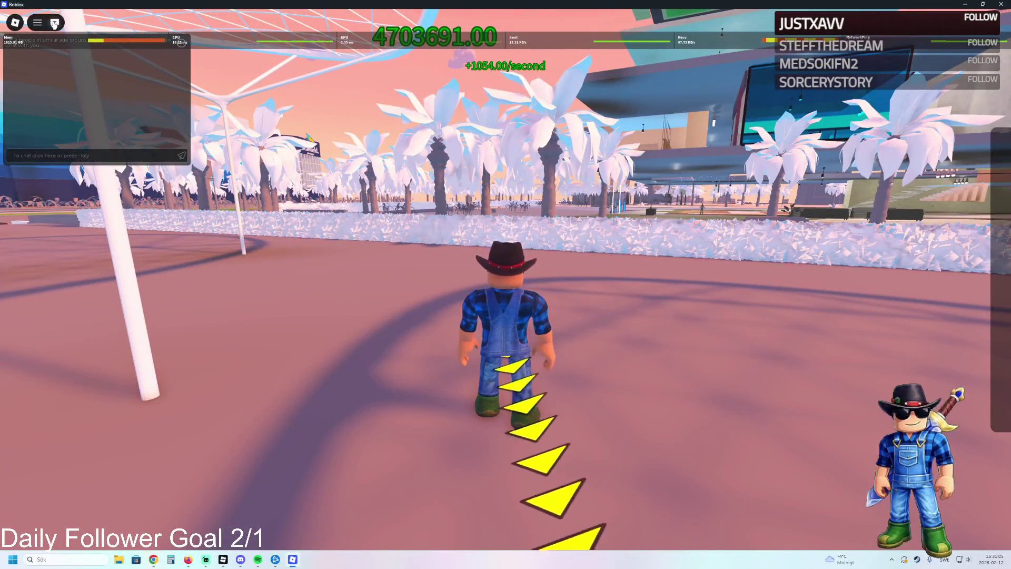
{"action": "left_click", "coordinate": [54, 22]}
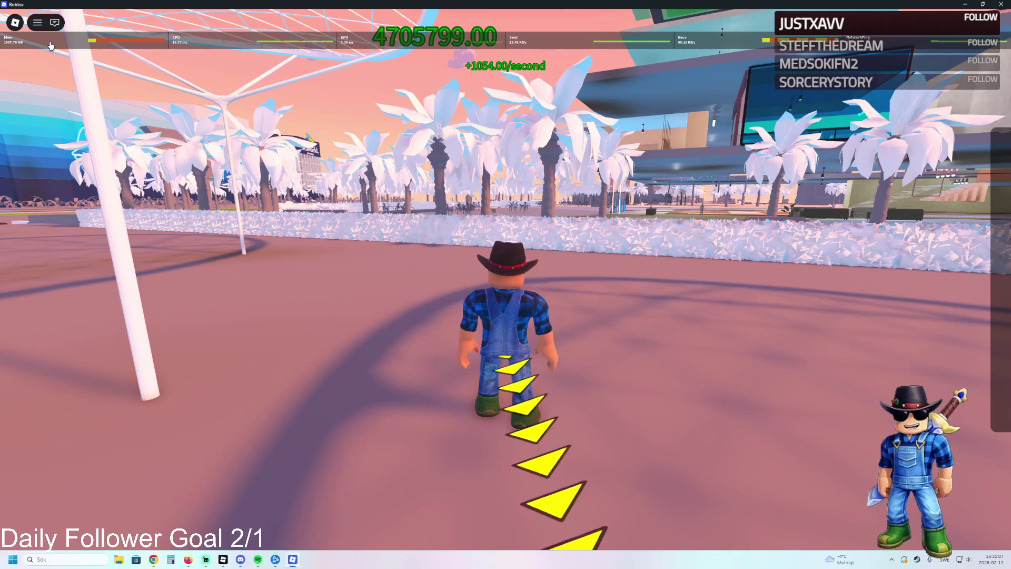
{"action": "key", "text": "w"}
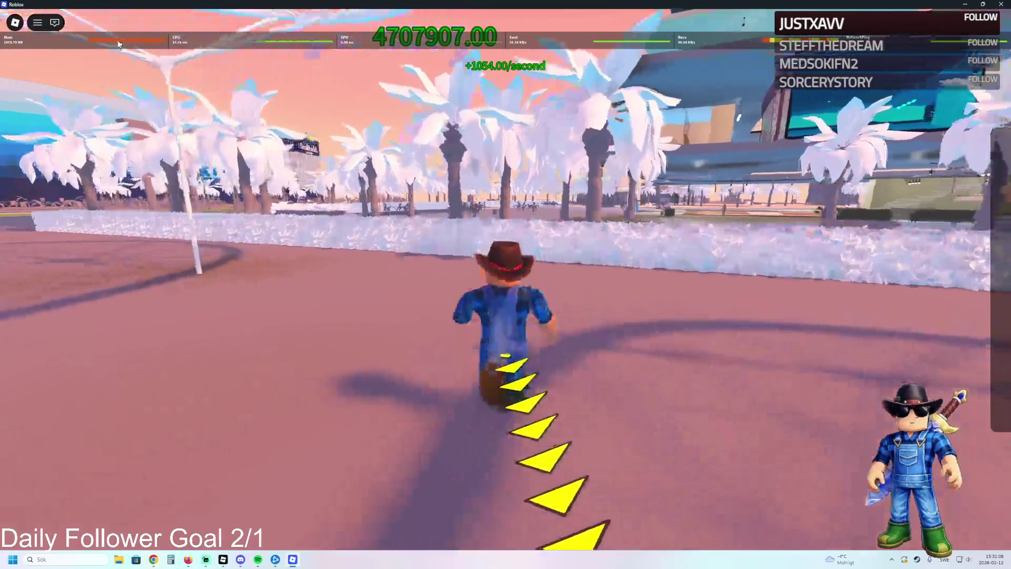
{"action": "key", "text": "a"}
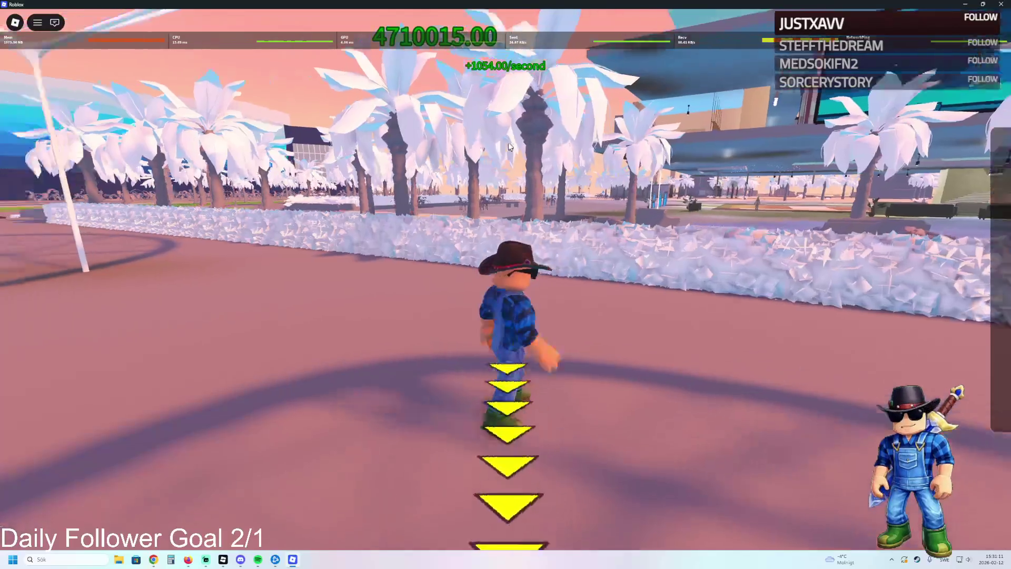
{"action": "key", "text": "w"}
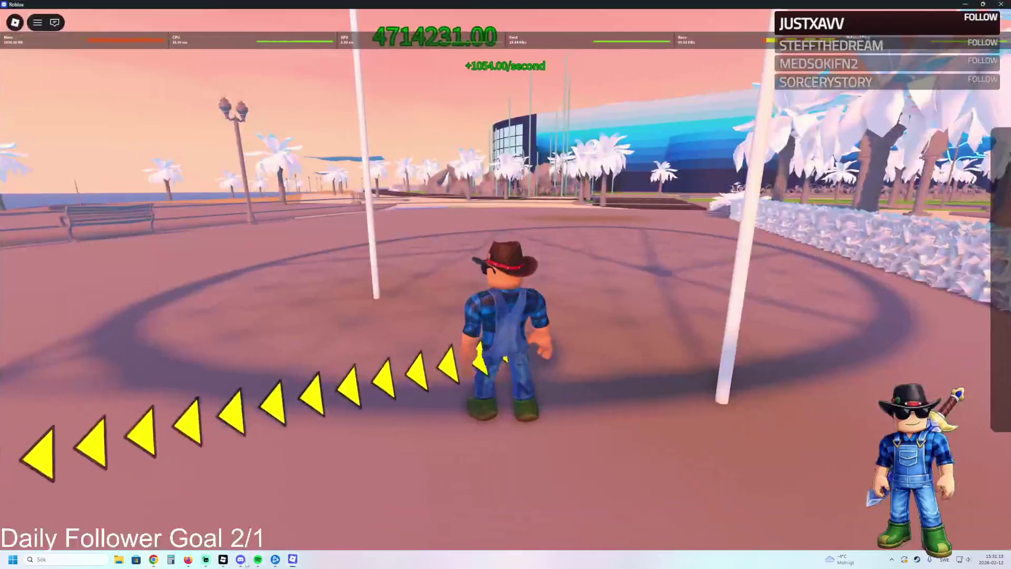
{"action": "left_click", "coordinate": [225, 562]}
Swing the Studio camera to look through the doorway, then return to Yas Island Tycoon
{"action": "right_click", "coordinate": [484, 208]}
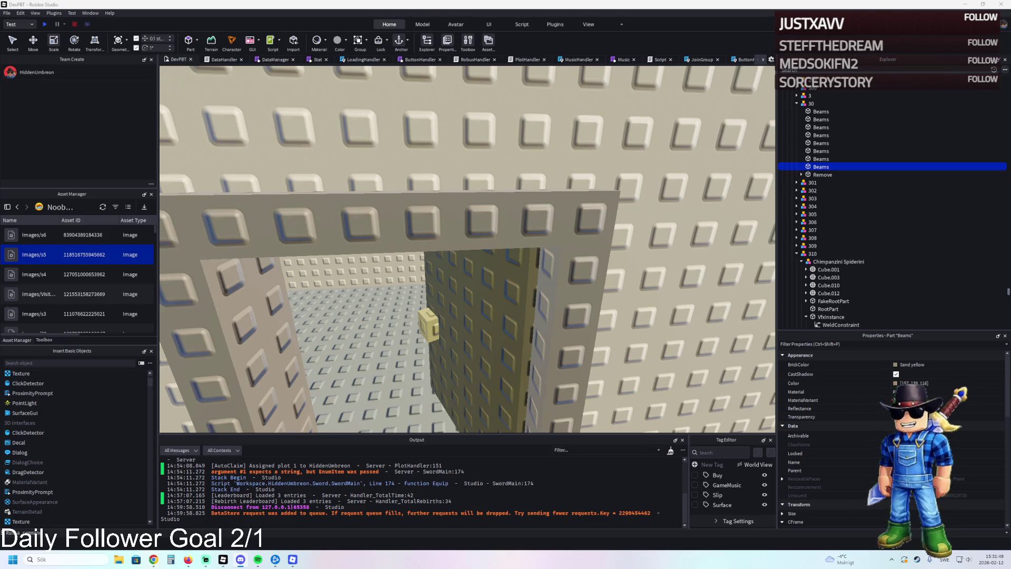
{"action": "key", "text": "Escape"}
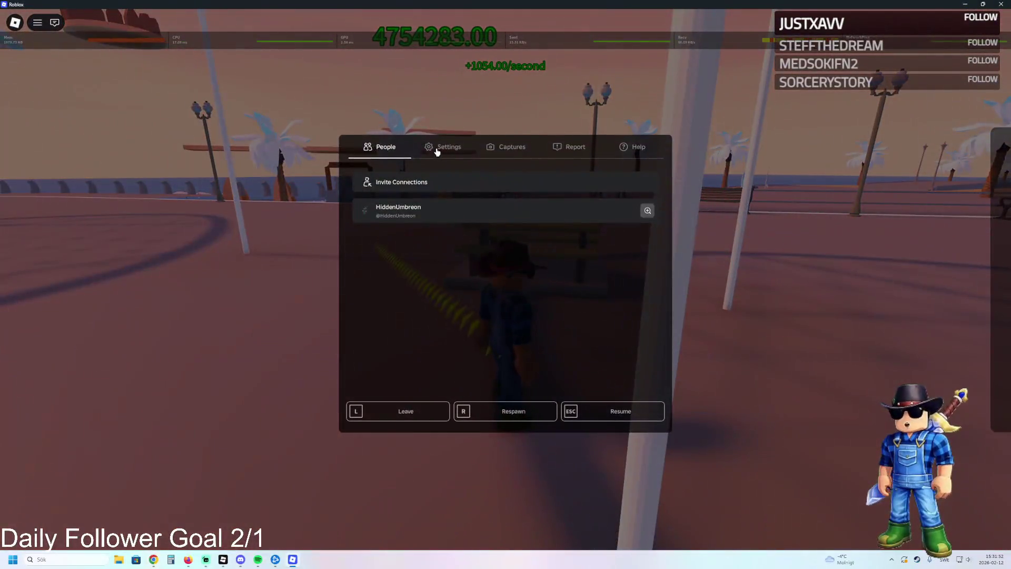
Scroll through the game's Settings tab and resume play
{"action": "left_click", "coordinate": [445, 147]}
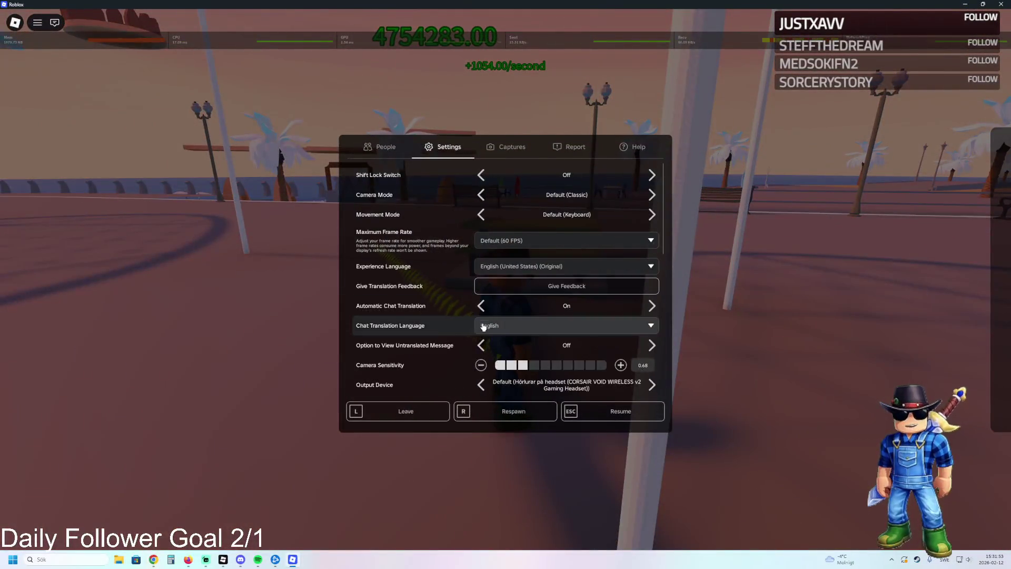
{"action": "scroll", "coordinate": [485, 335], "scroll_direction": "down", "scroll_amount": 2}
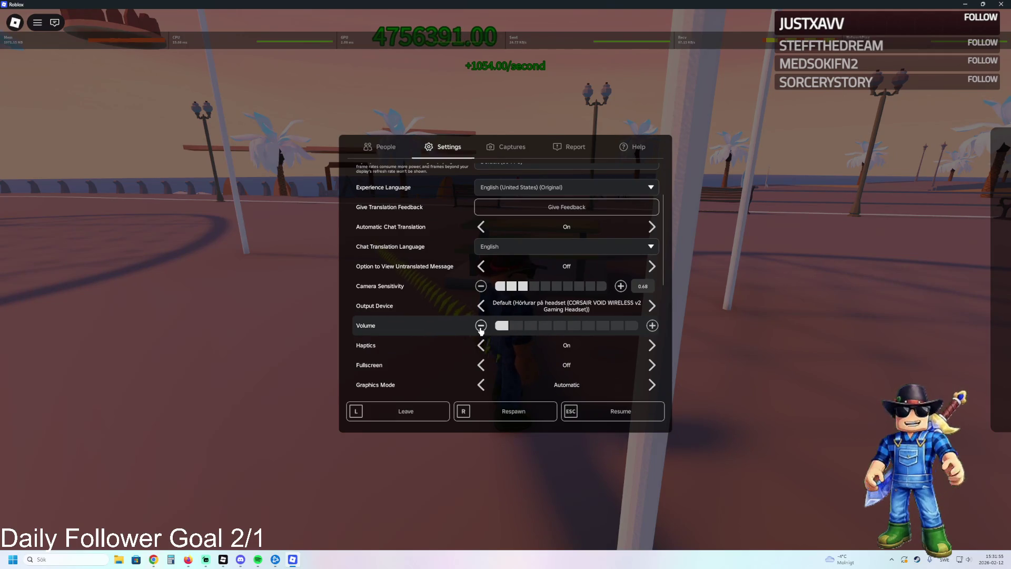
{"action": "key", "text": "Escape"}
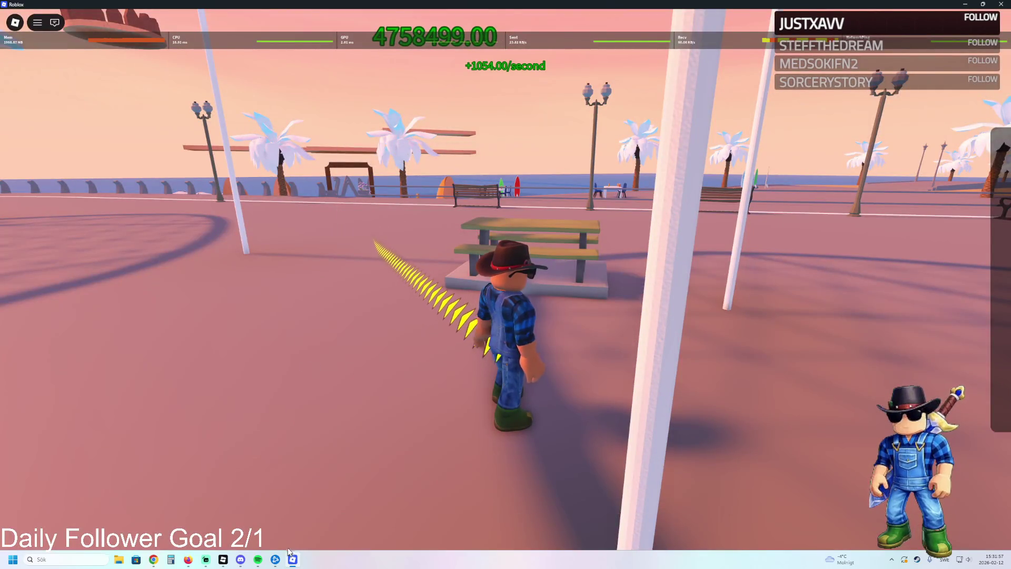
Run the avatar across the plaza, jump the snowy hedge and cross the parking lot
{"action": "key", "text": "w"}
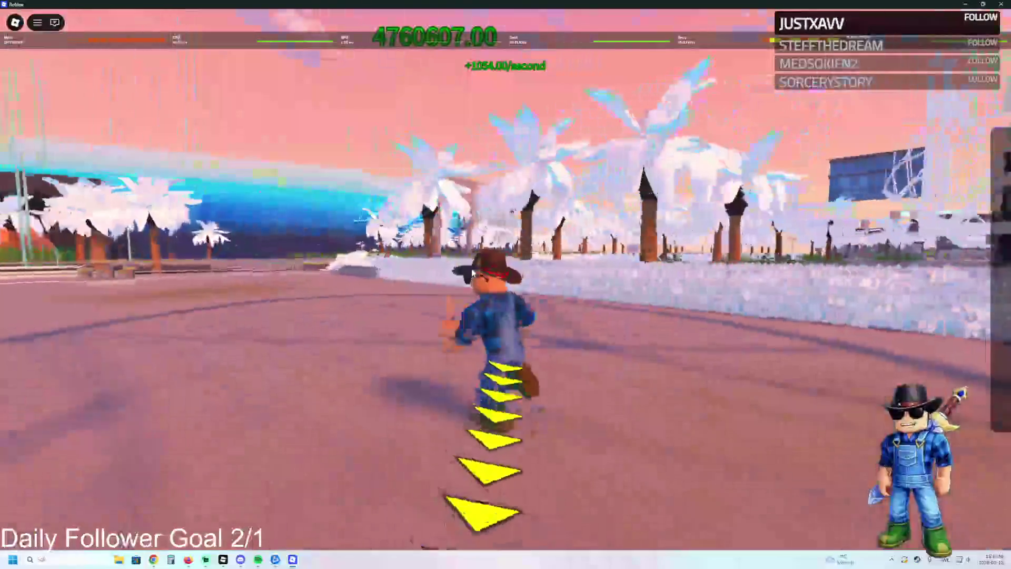
{"action": "key", "text": "a"}
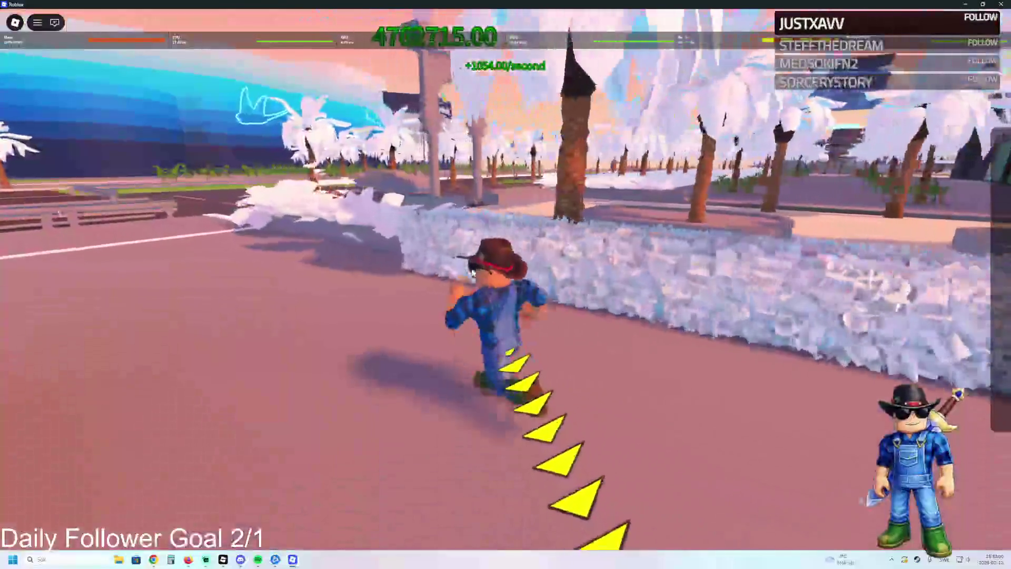
{"action": "key", "text": "space"}
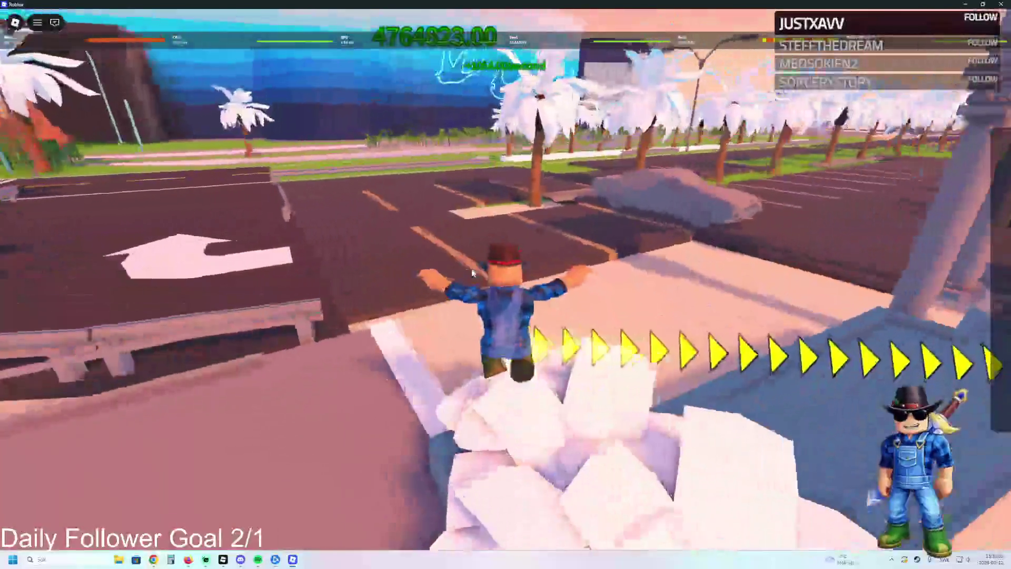
{"action": "key", "text": "w"}
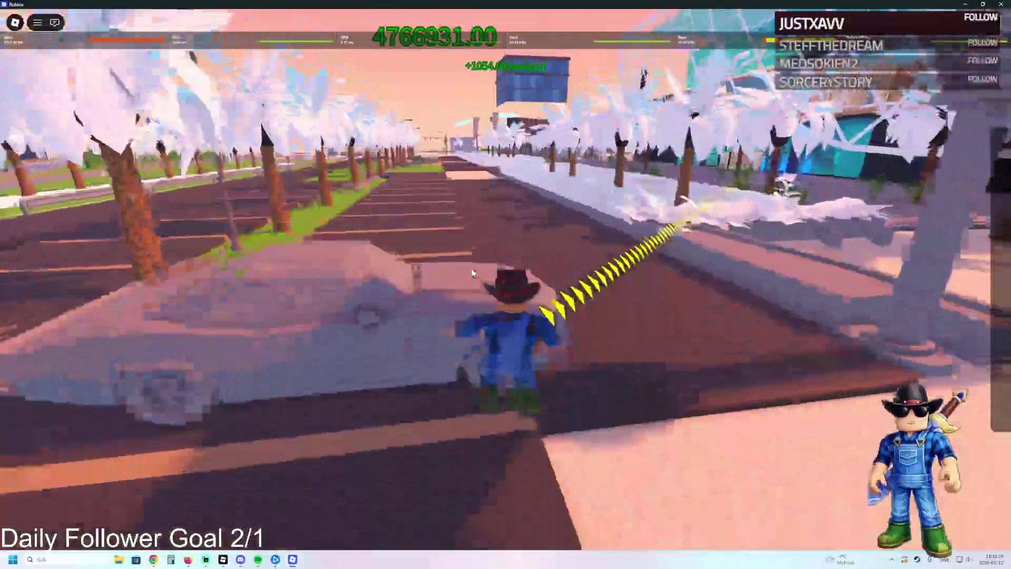
{"action": "key", "text": "d"}
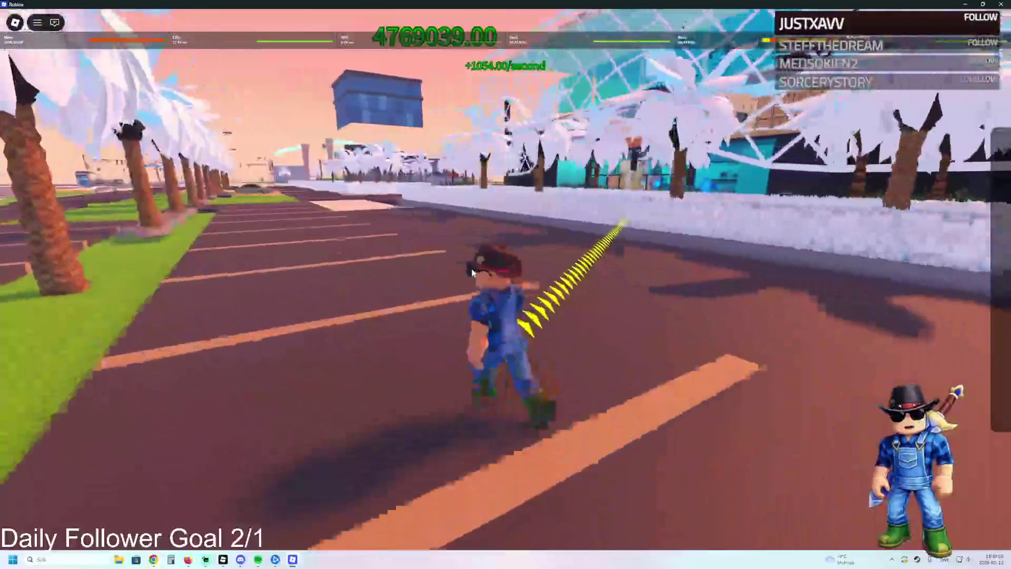
{"action": "key", "text": "a"}
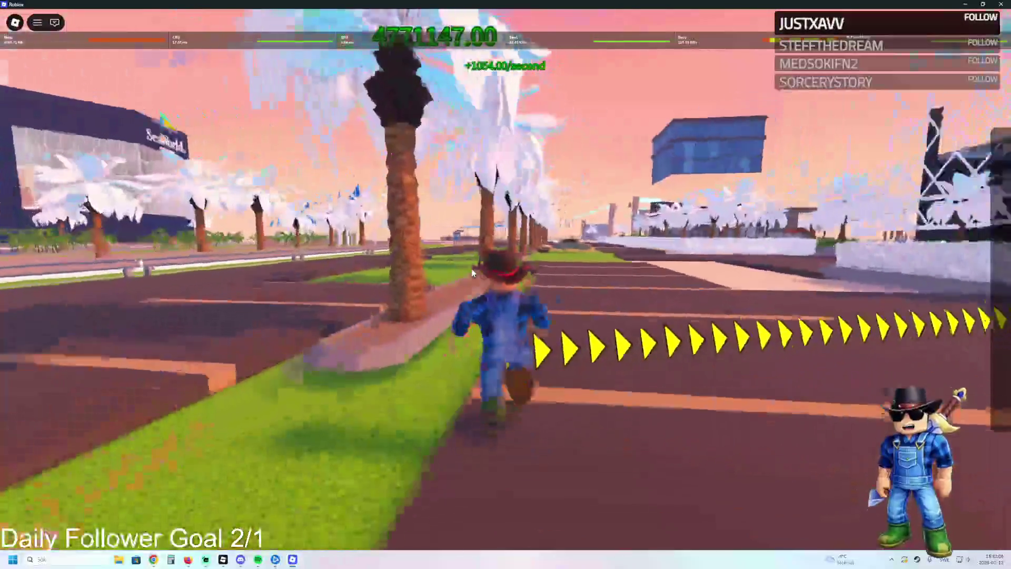
{"action": "key", "text": "d"}
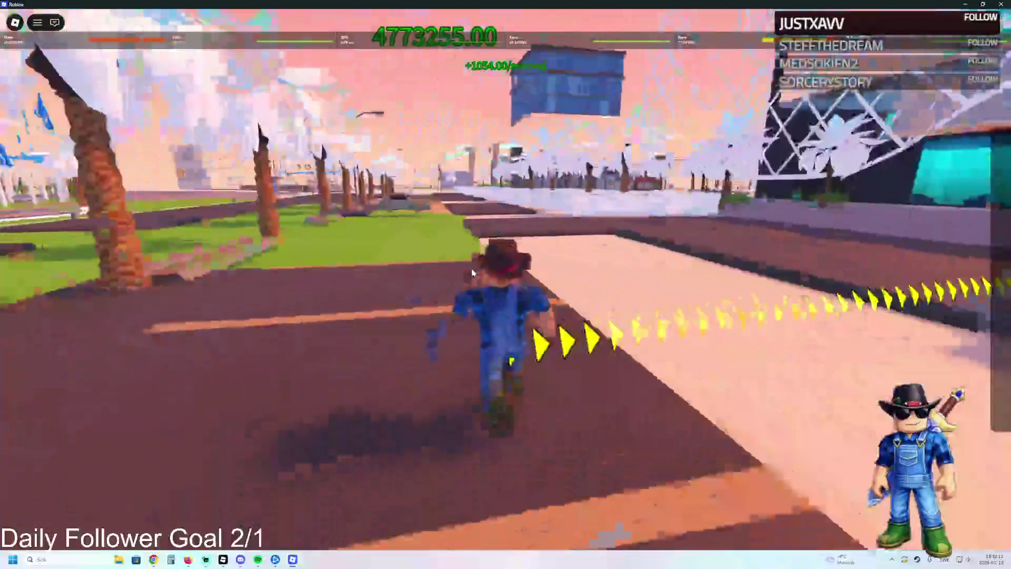